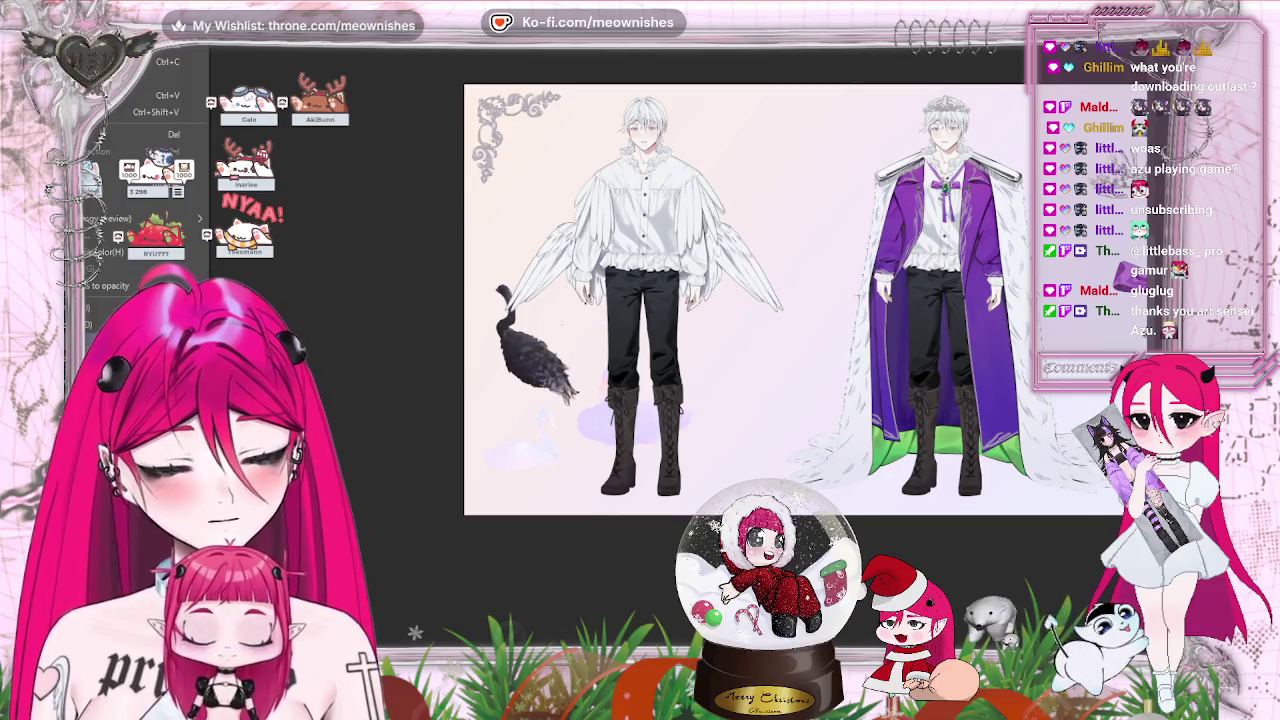
Raise saturation and luminosity to fade the near-black swan at the lower left to pale lavender.
key("h")
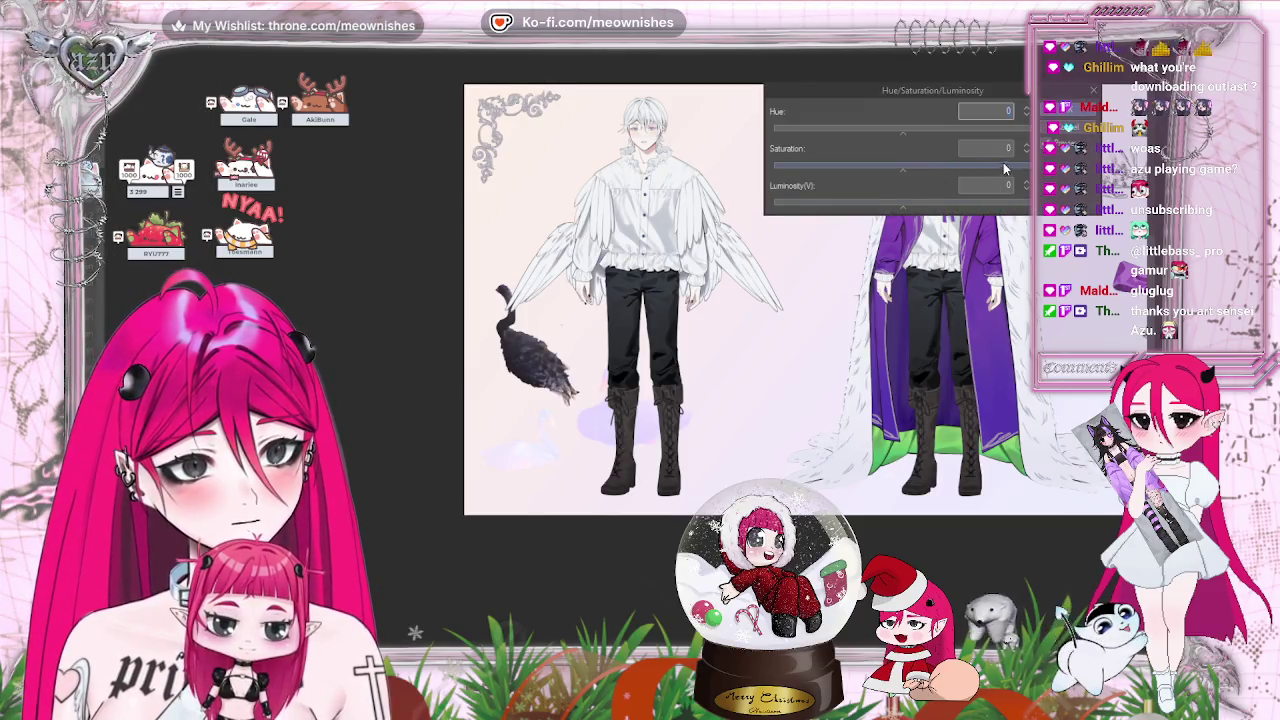
left_click_drag(1005, 169, 1022, 207)
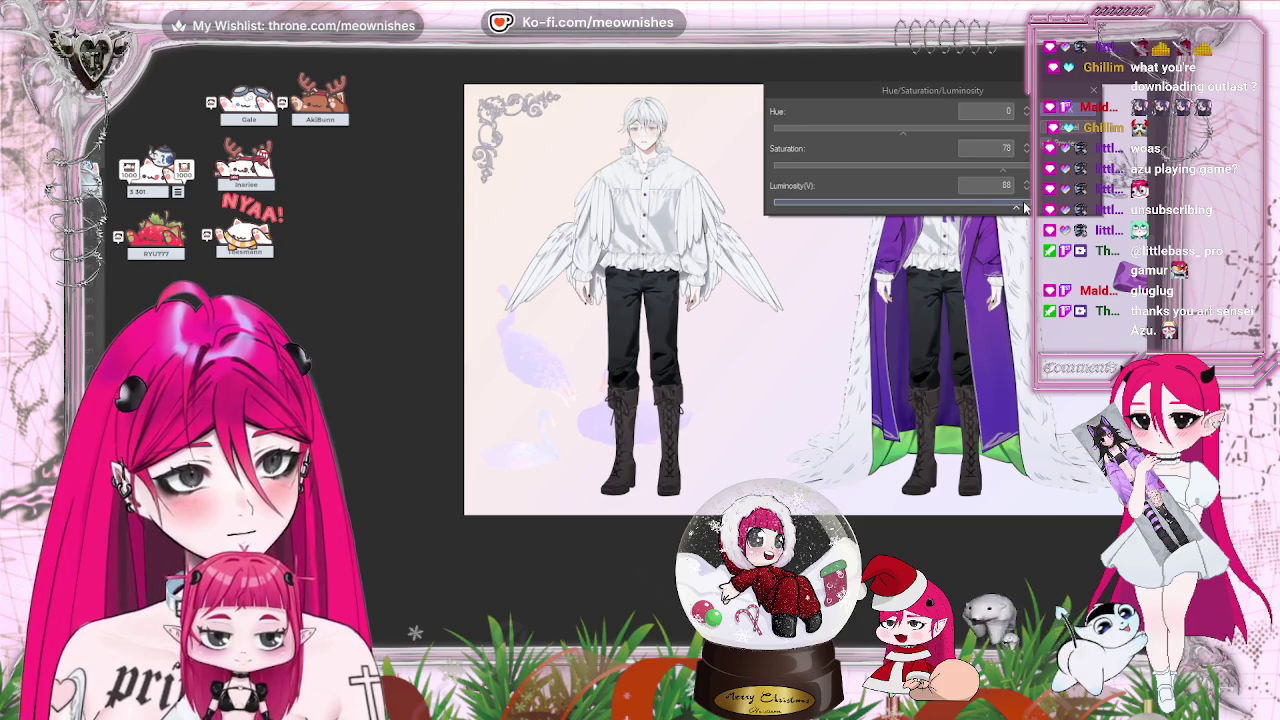
left_click(1062, 138)
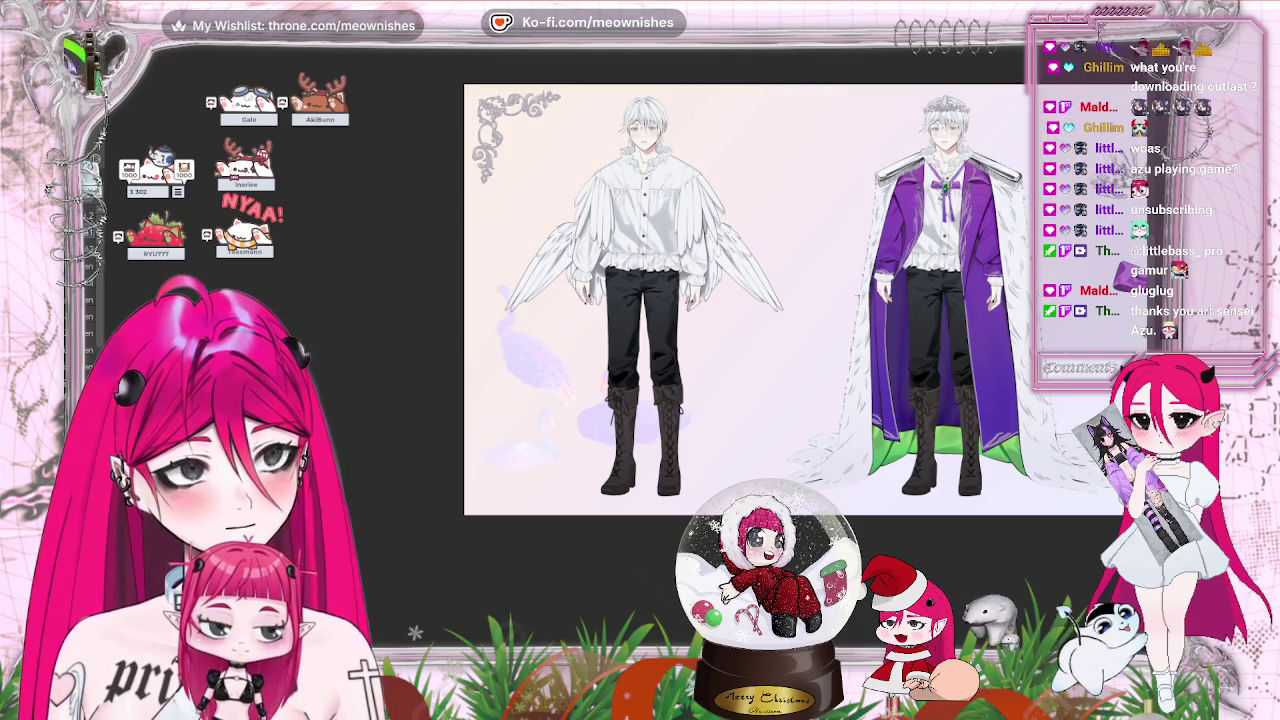
scroll(672, 345, "down", 5)
scroll(626, 355, "up", 5)
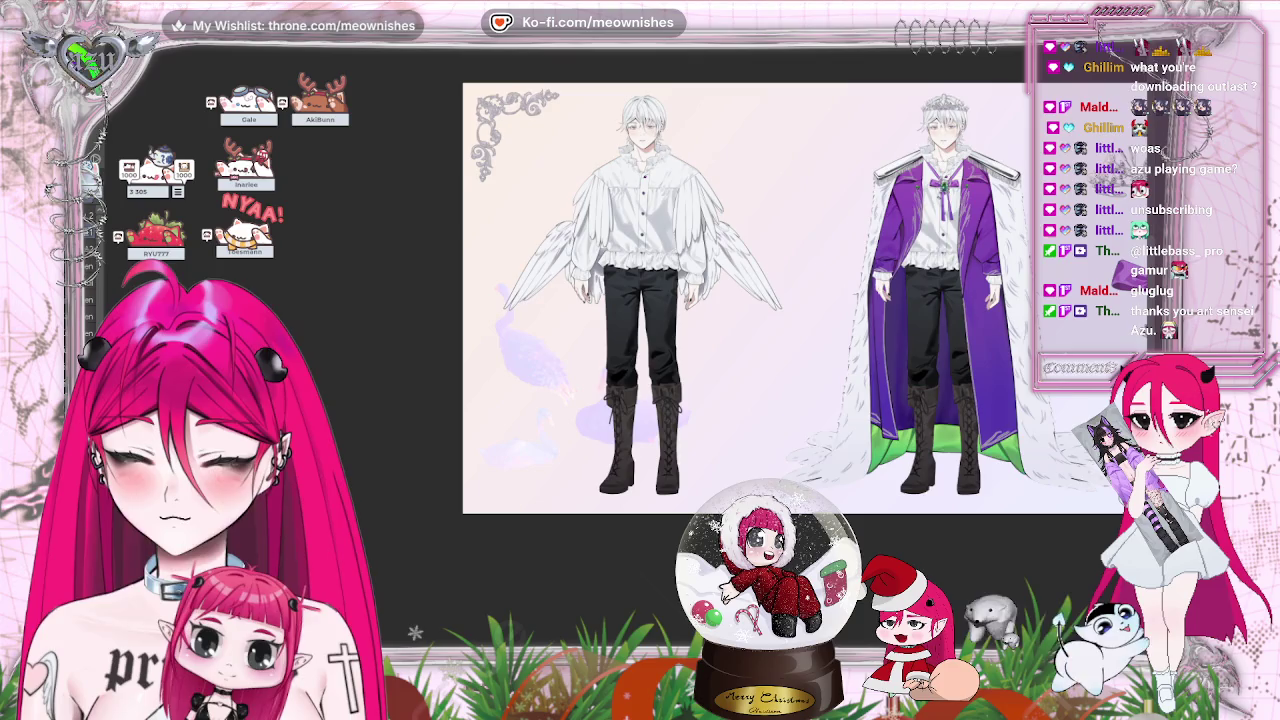
scroll(700, 300, "right", 2)
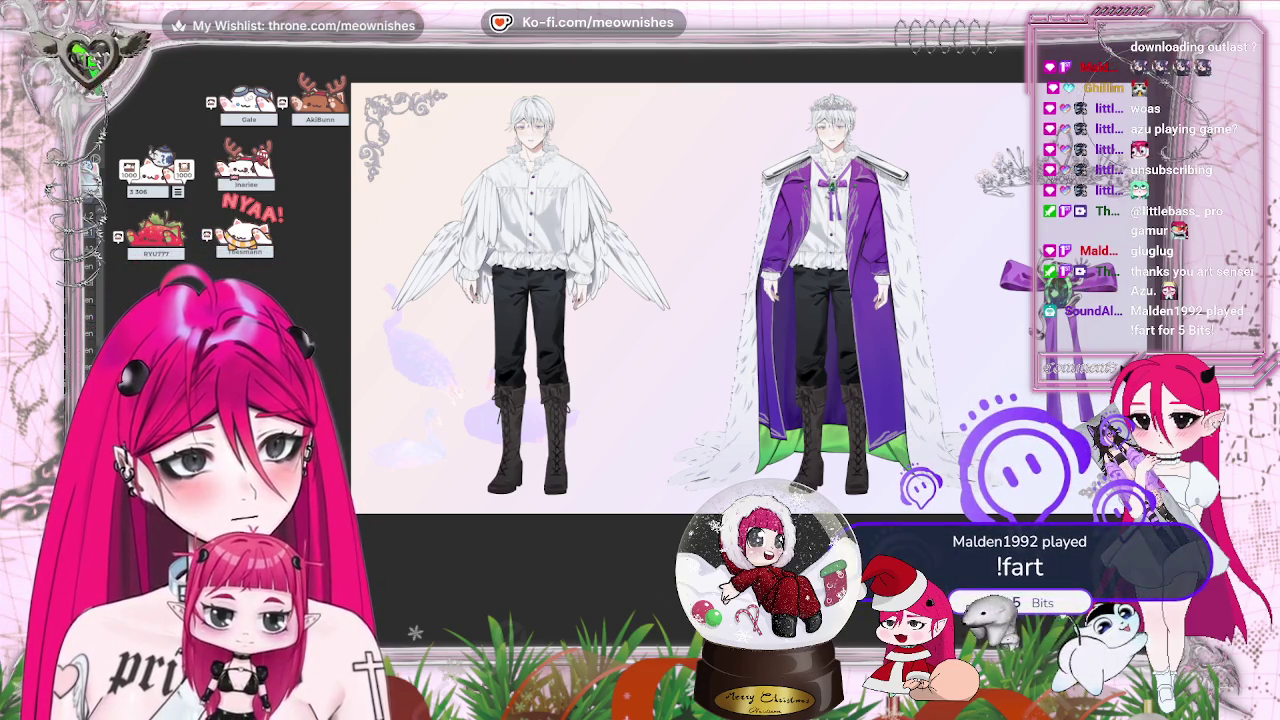
Drop the Black Swan material onto the sheet and place it behind the left figure's legs.
key("Tab")
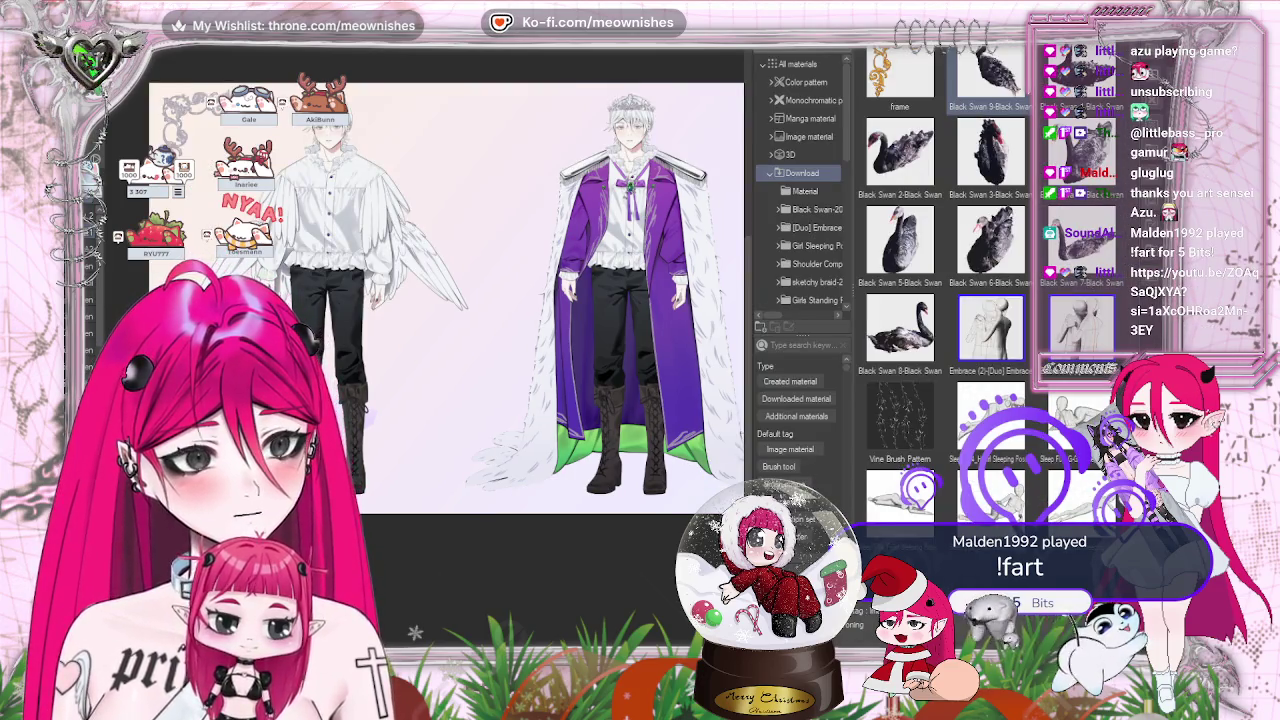
left_click_drag(900, 328, 405, 330)
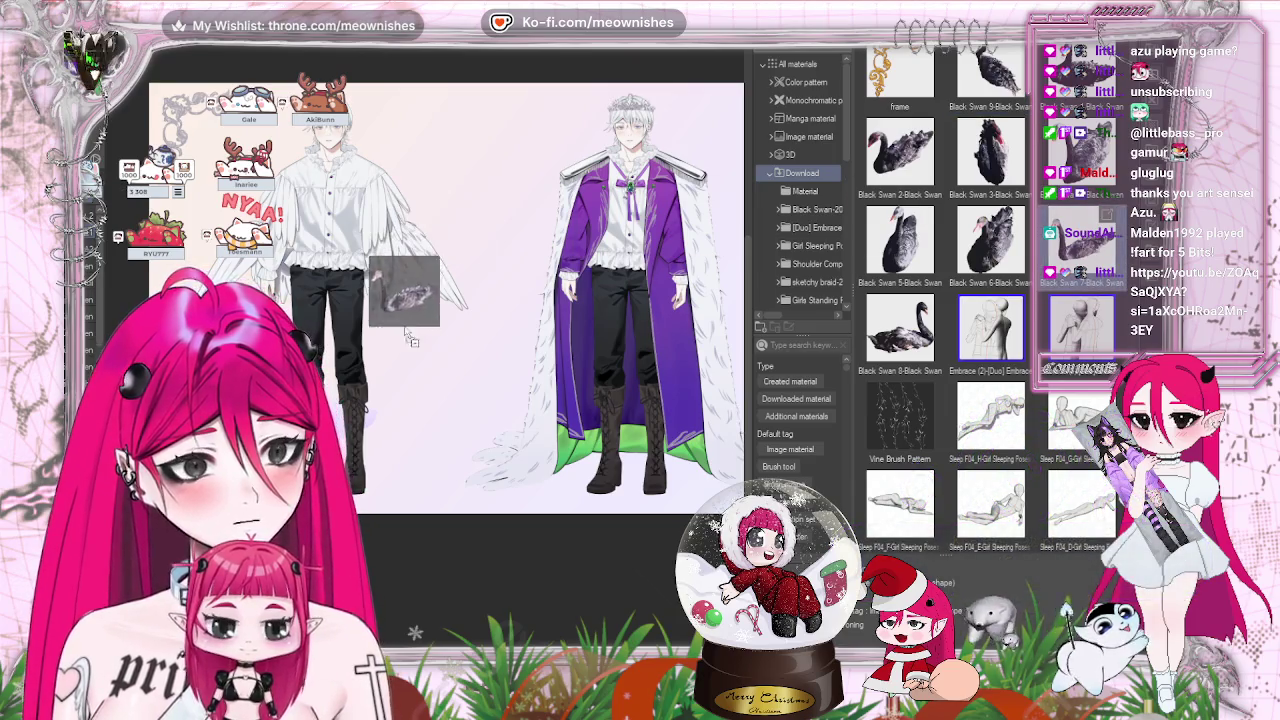
key("Tab")
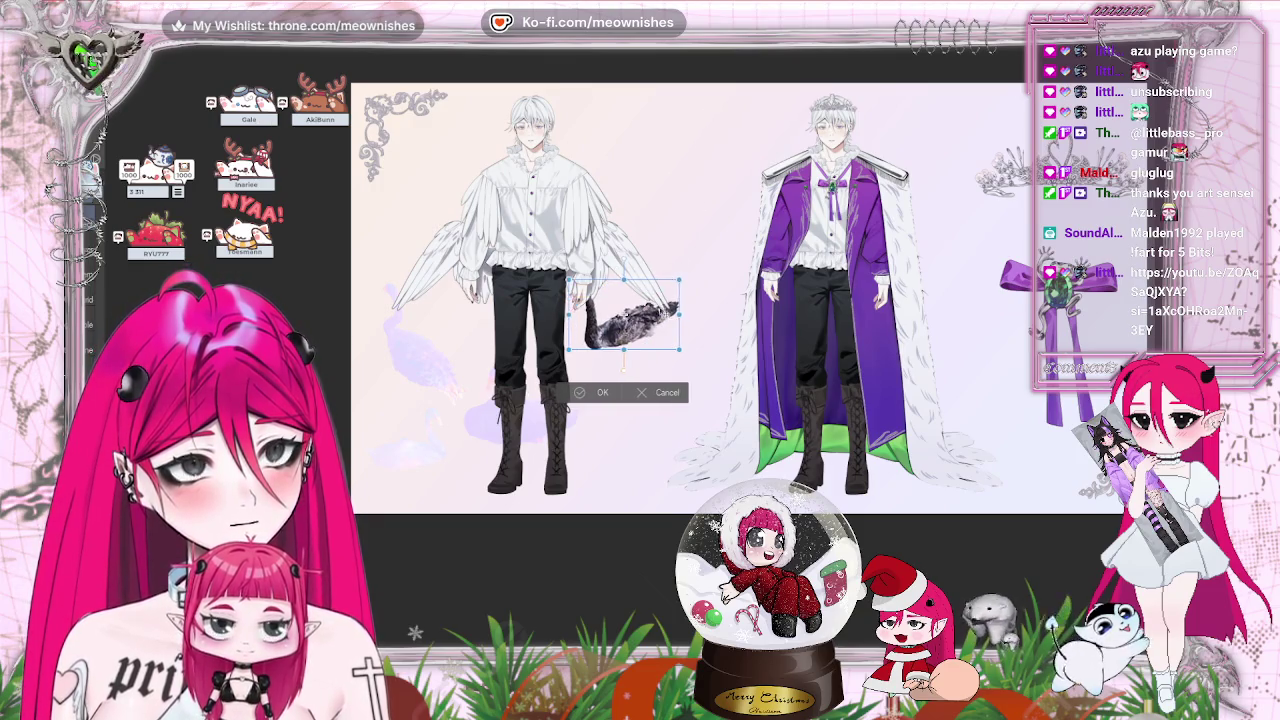
left_click_drag(612, 332, 522, 327)
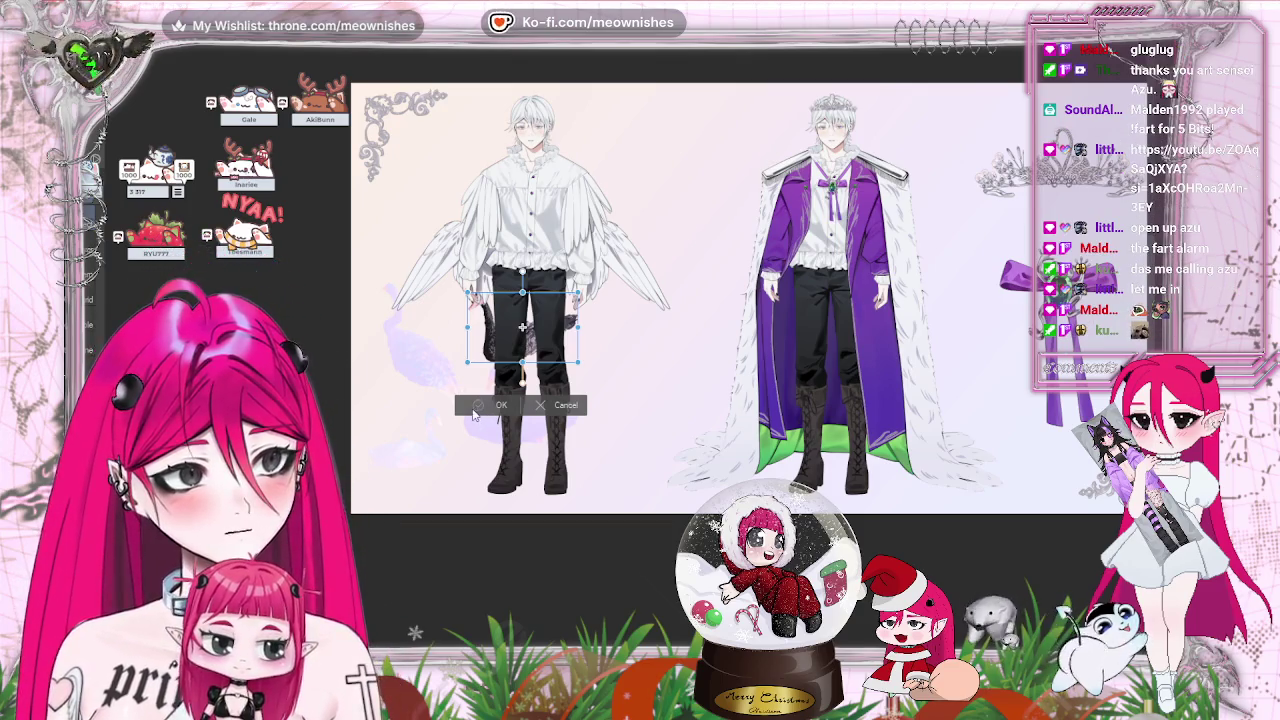
left_click(494, 405)
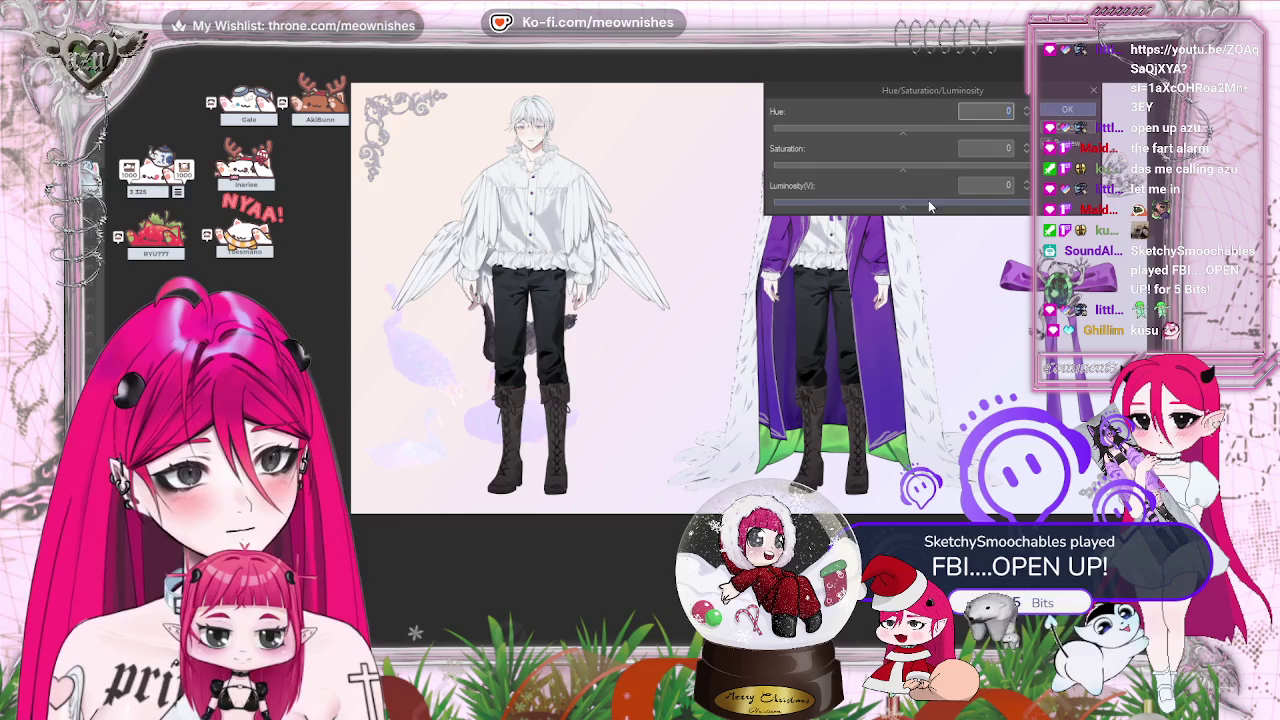
Increase saturation and luminosity so the new swan turns pale lavender like the others.
left_click_drag(903, 166, 1010, 167)
mouse_move(903, 204)
left_mouse_down()
mouse_move(1008, 208)
mouse_move(988, 172)
left_mouse_up()
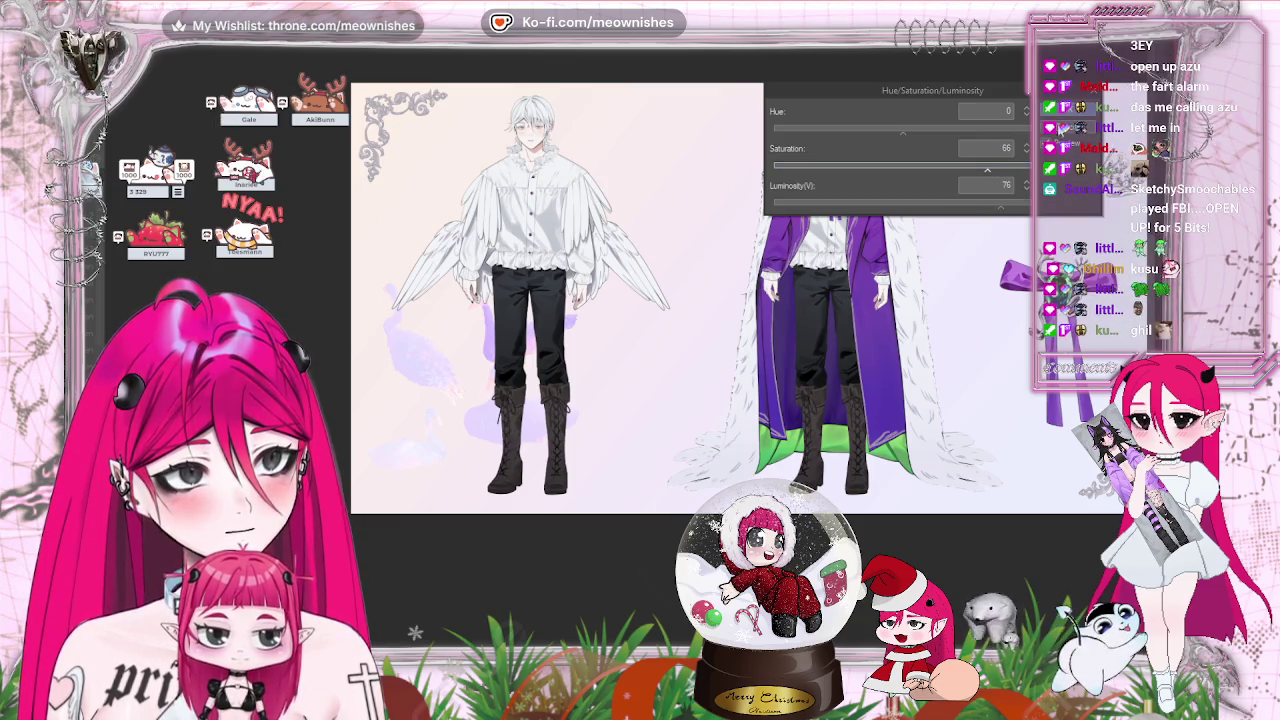
left_click(1063, 116)
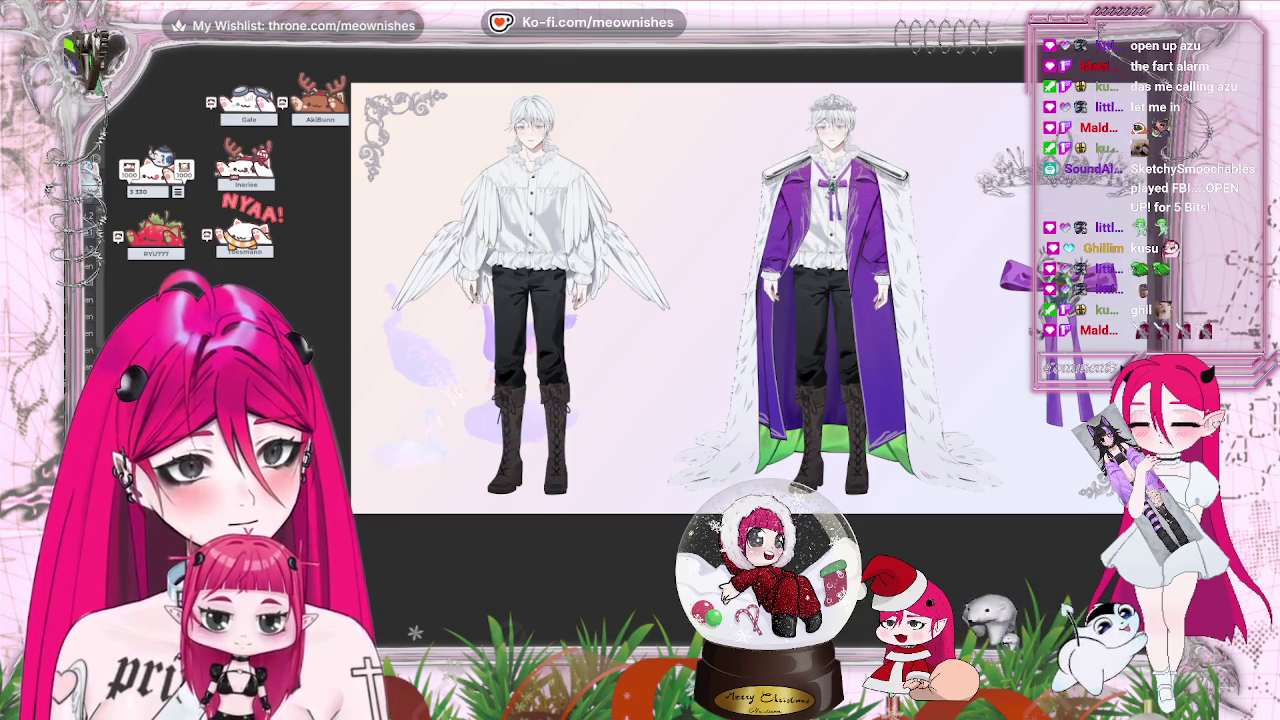
scroll(680, 333, "down", 5)
scroll(625, 355, "up", 5)
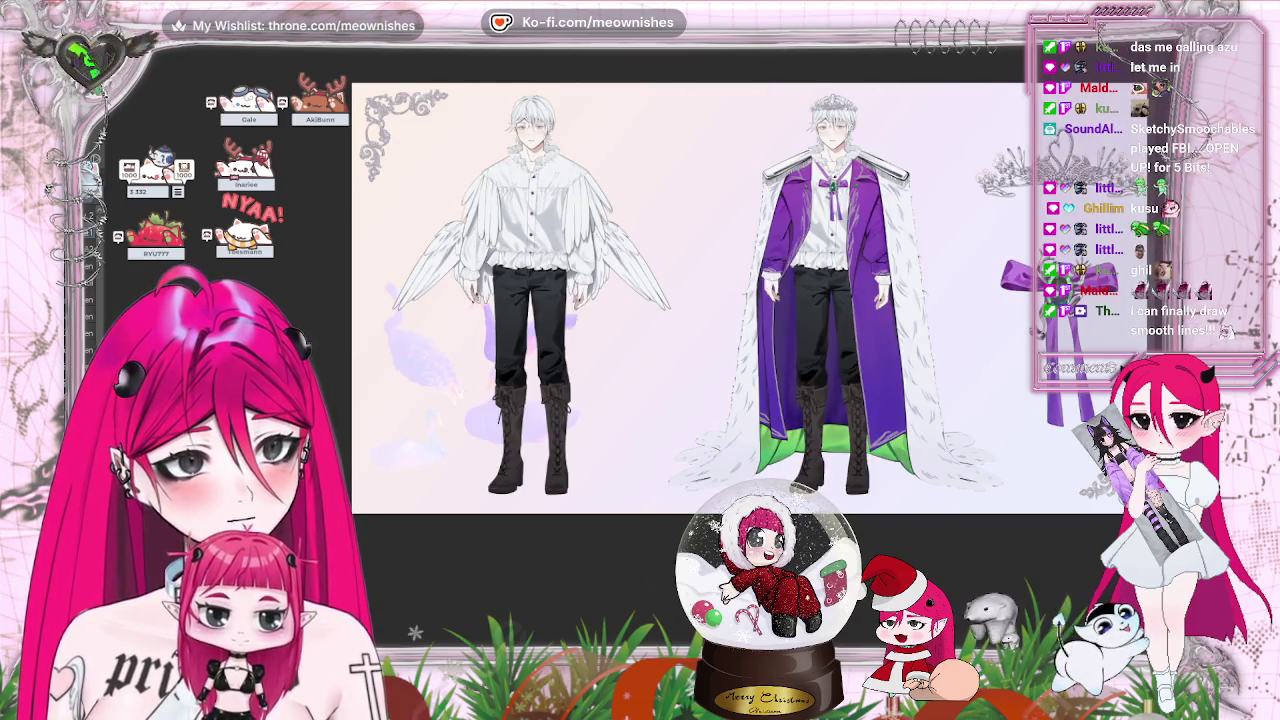
Enlarge the lavender swan behind the left figure's legs with a Ctrl+T transform.
key("ctrl+t")
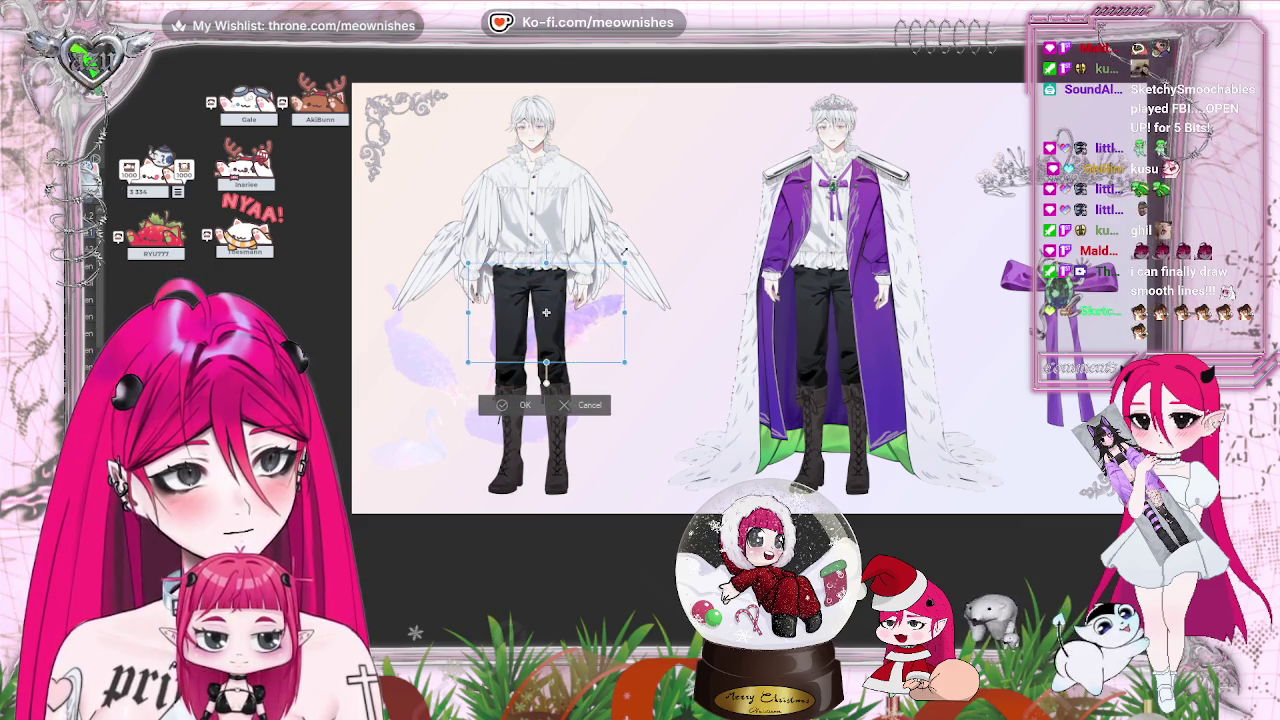
left_click_drag(468, 362, 454, 368)
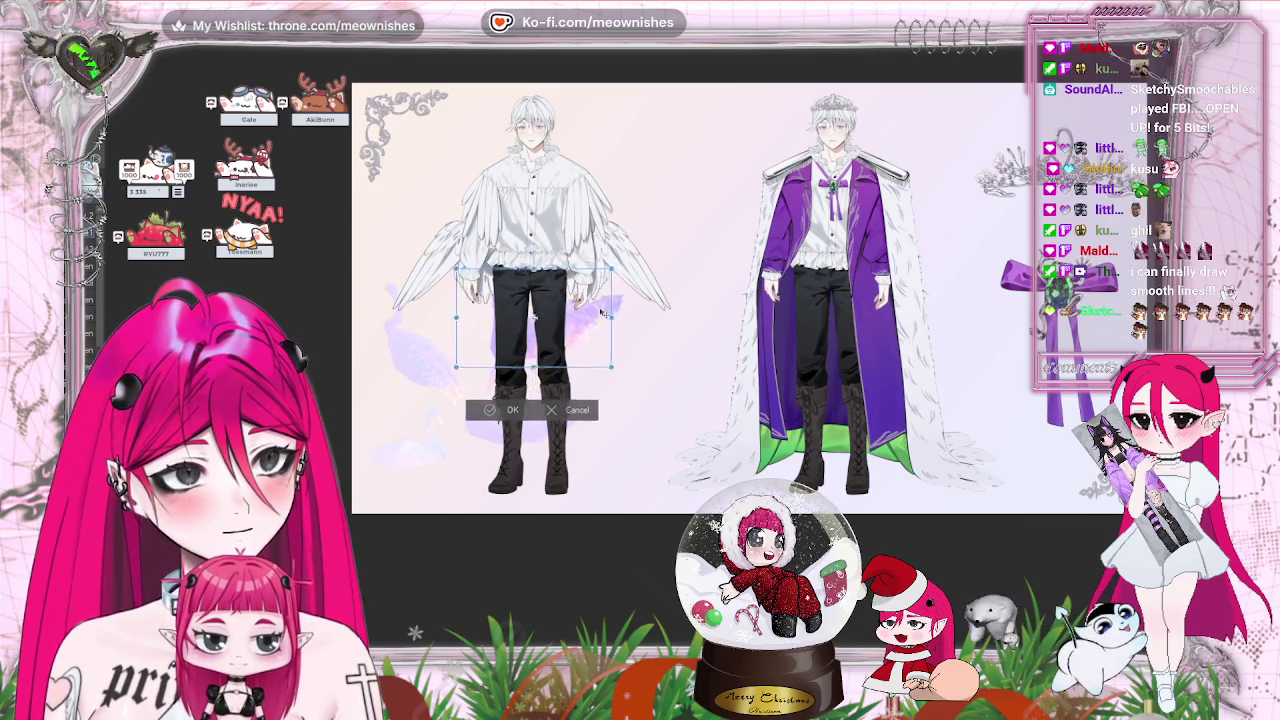
left_click(485, 410)
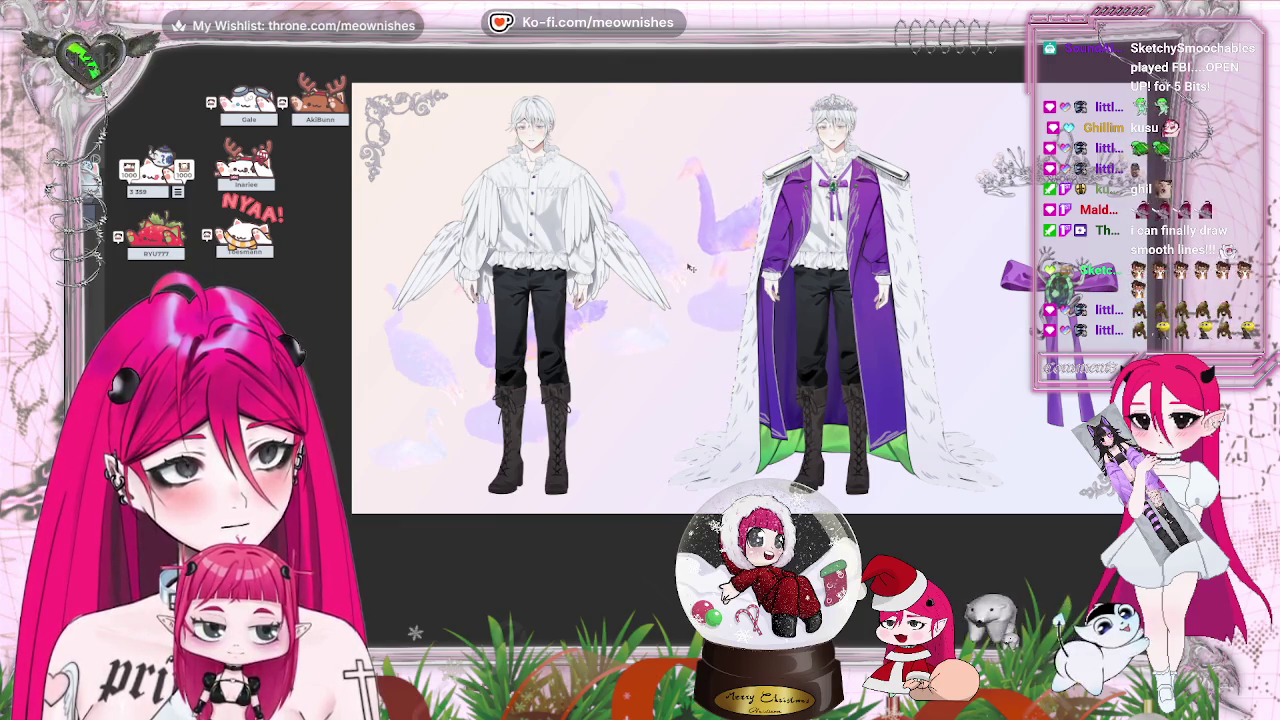
Scale the swan background layer up across the sheet and shift it down-right.
key("ctrl+t")
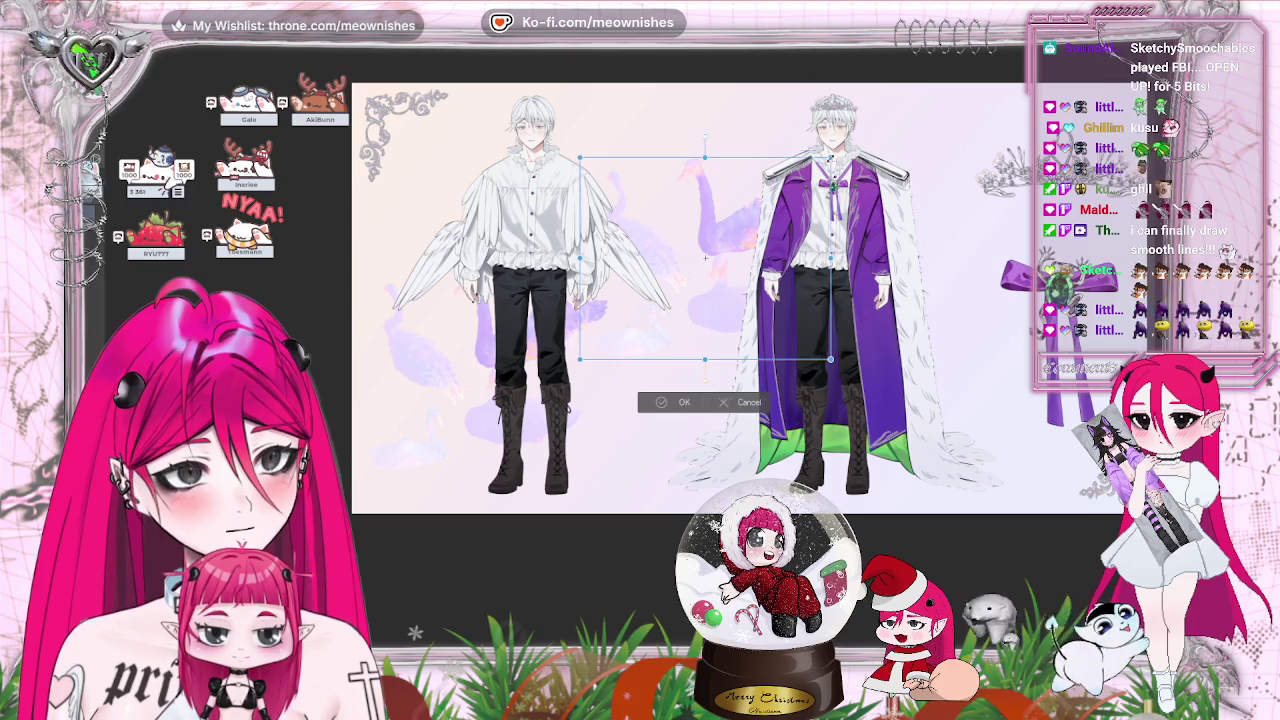
left_click_drag(830, 158, 945, 70)
mouse_move(762, 211)
left_mouse_down()
mouse_move(784, 287)
mouse_move(768, 246)
left_mouse_up()
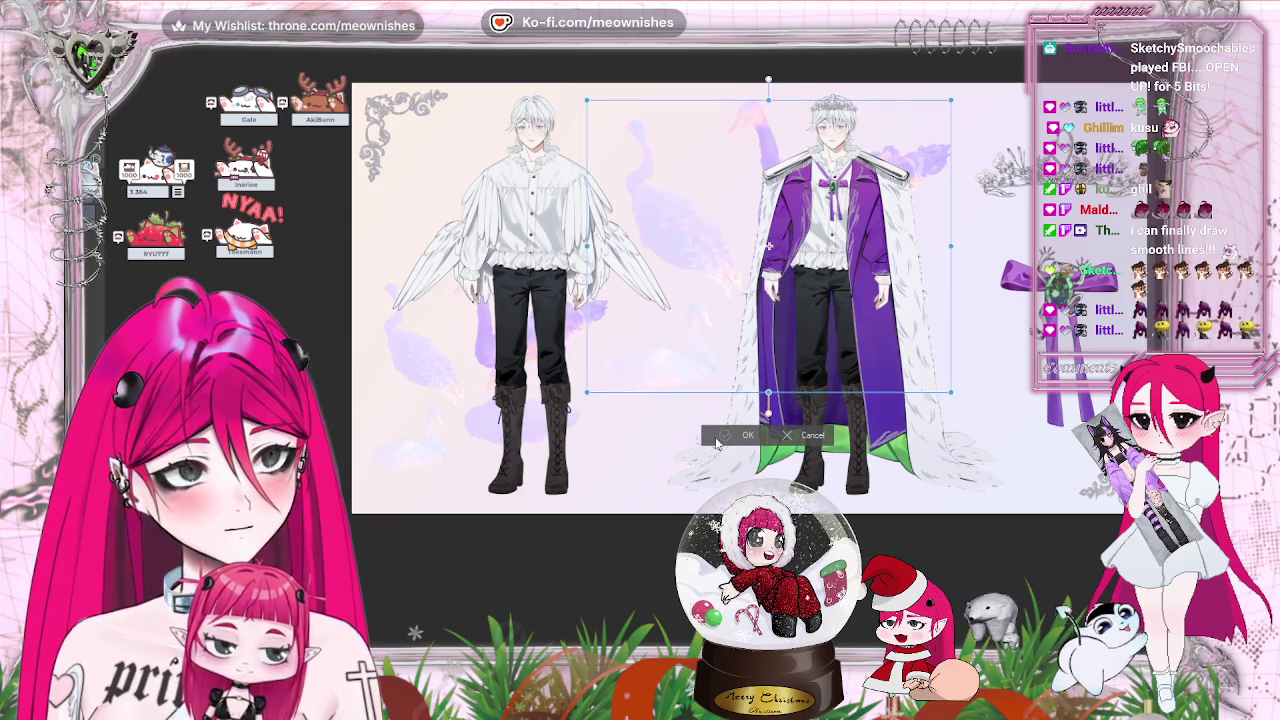
left_click(714, 436)
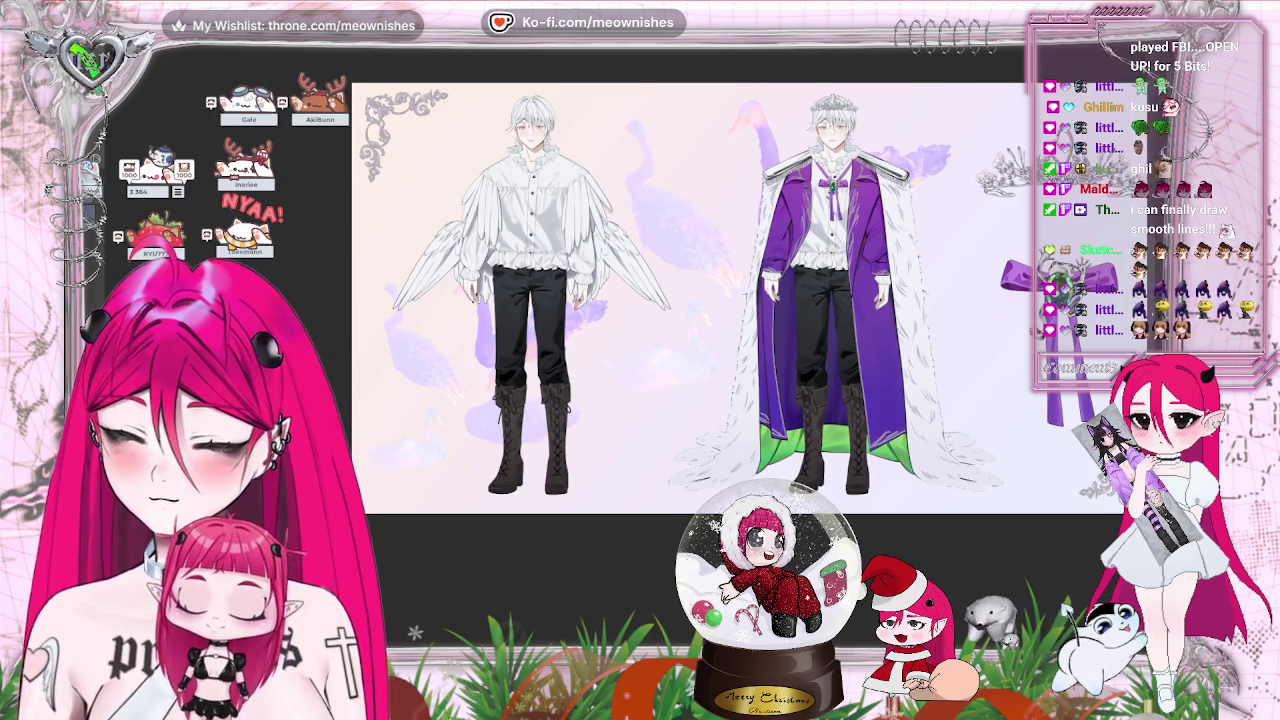
Resize and reposition the swans beside the left figure's legs.
key("ctrl+0")
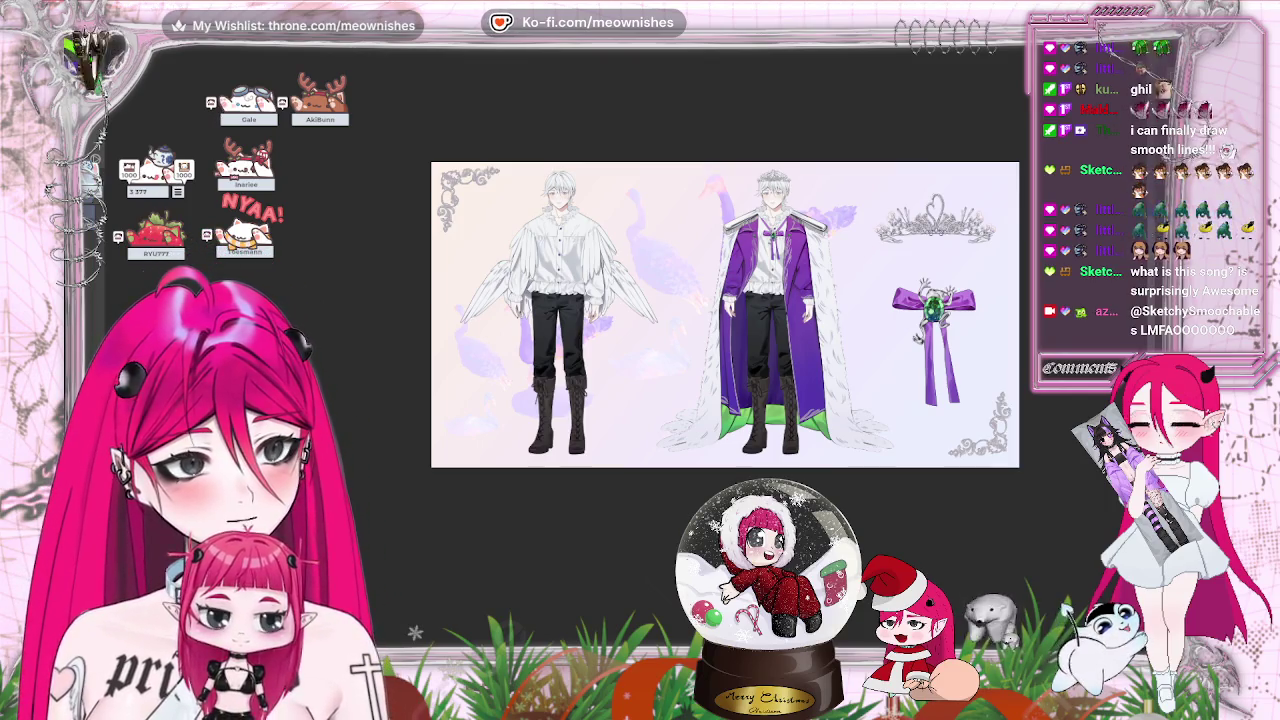
key("ctrl+t")
left_click_drag(613, 437, 594, 389)
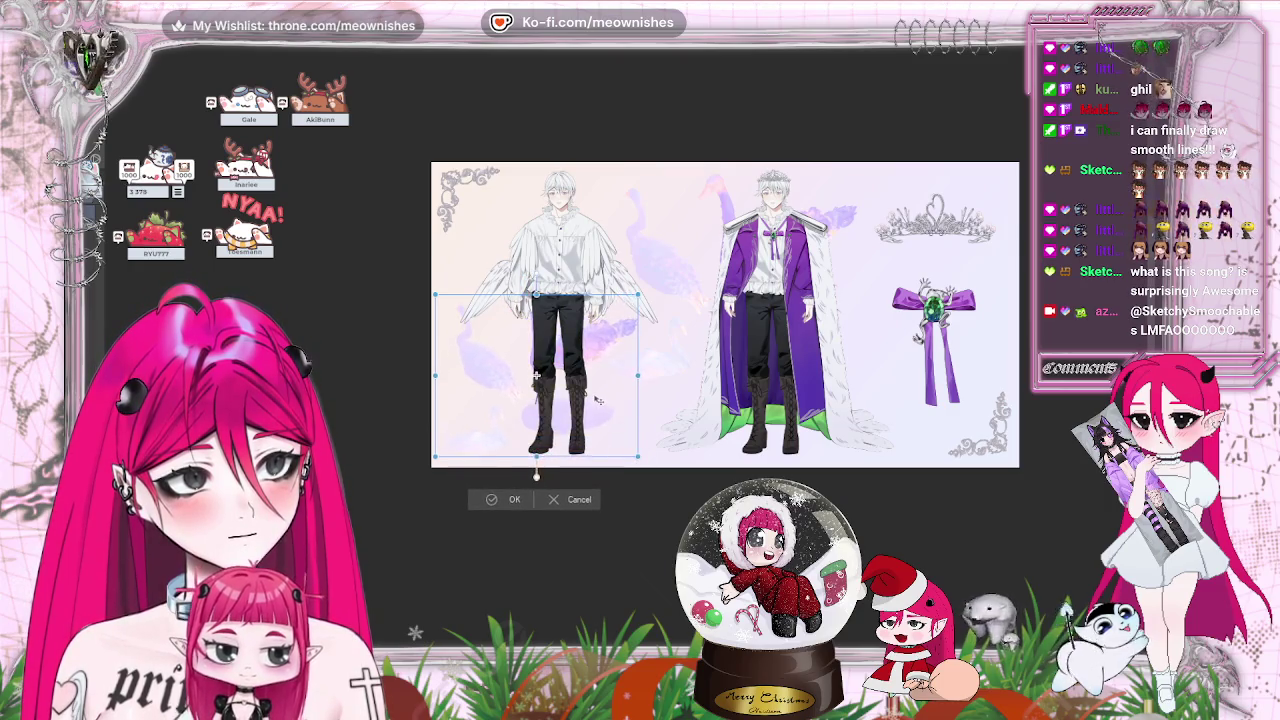
left_click(488, 490)
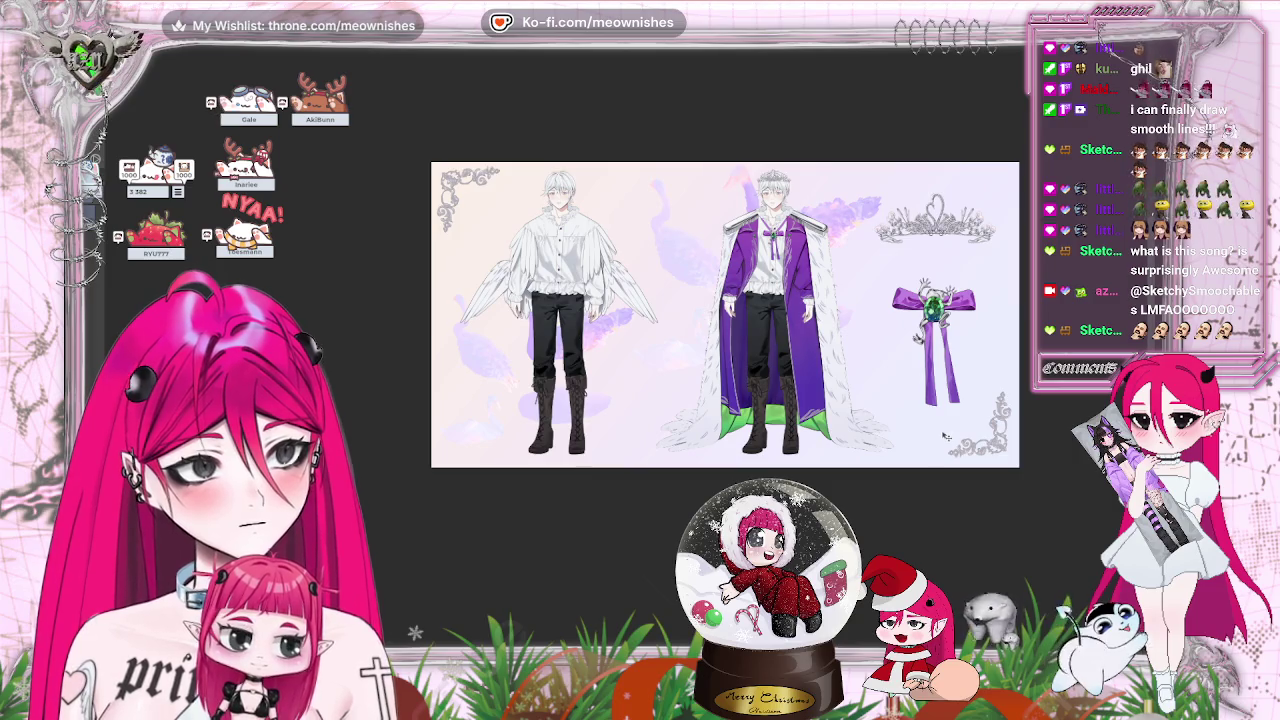
Transform the layer around the bow, reshaping and nudging it into its new placement.
left_click(85, 40)
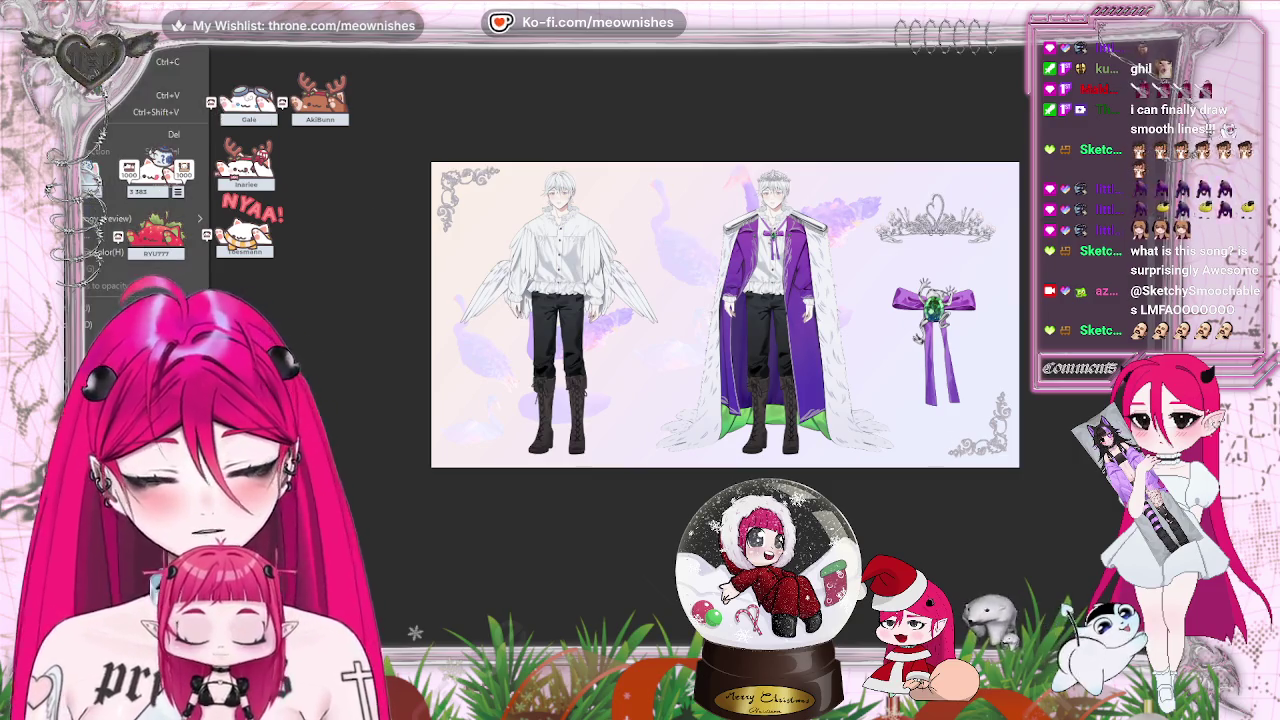
key("Escape")
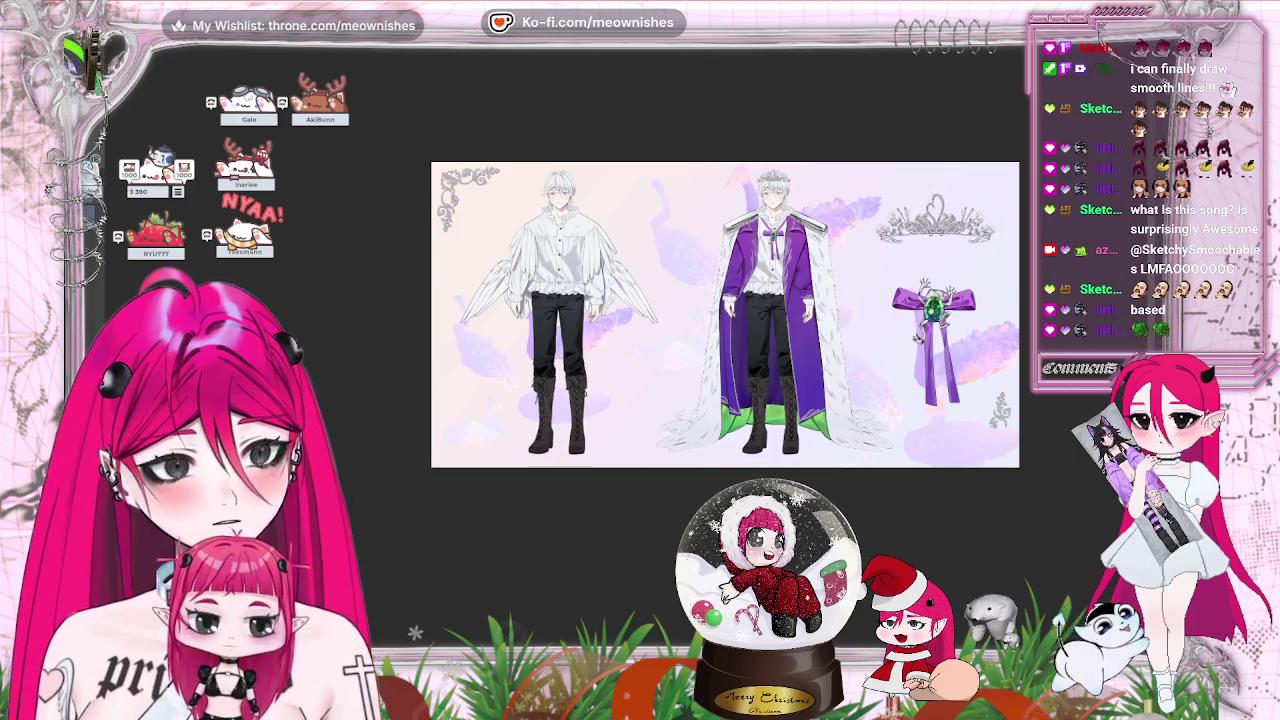
key("ctrl+t")
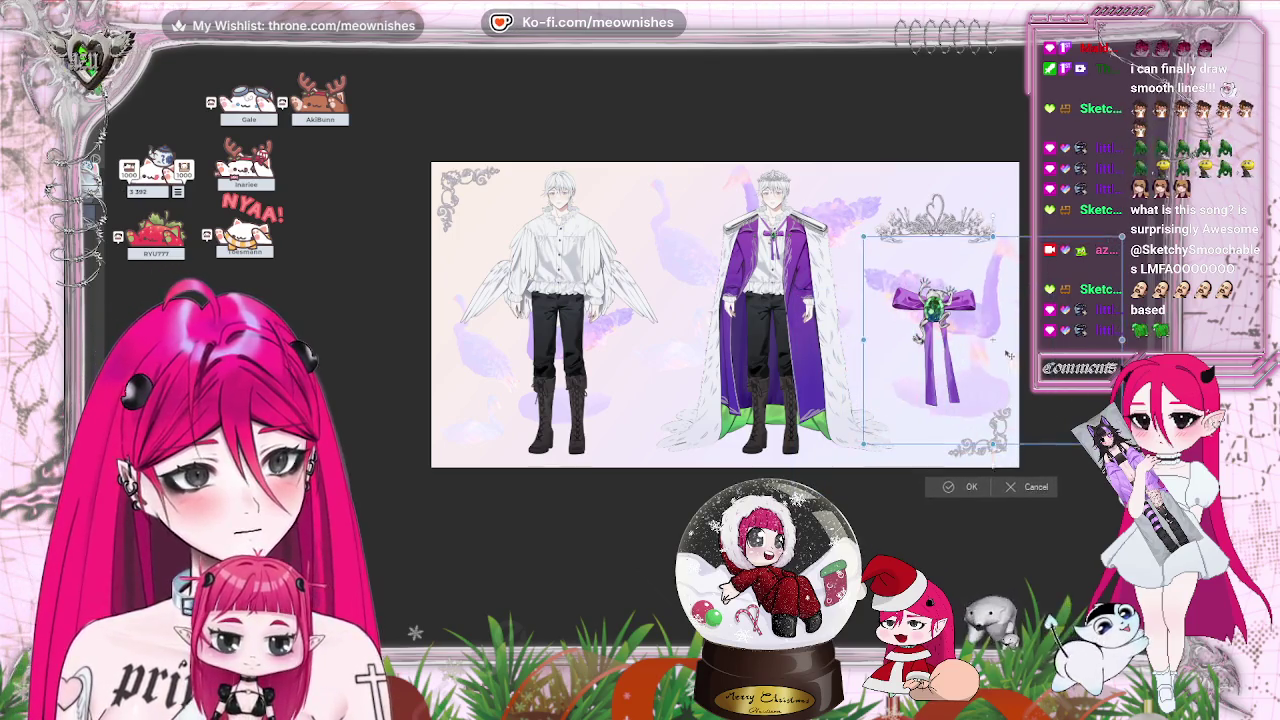
mouse_move(1009, 354)
left_mouse_down()
mouse_move(1048, 296)
mouse_move(968, 408)
left_mouse_up()
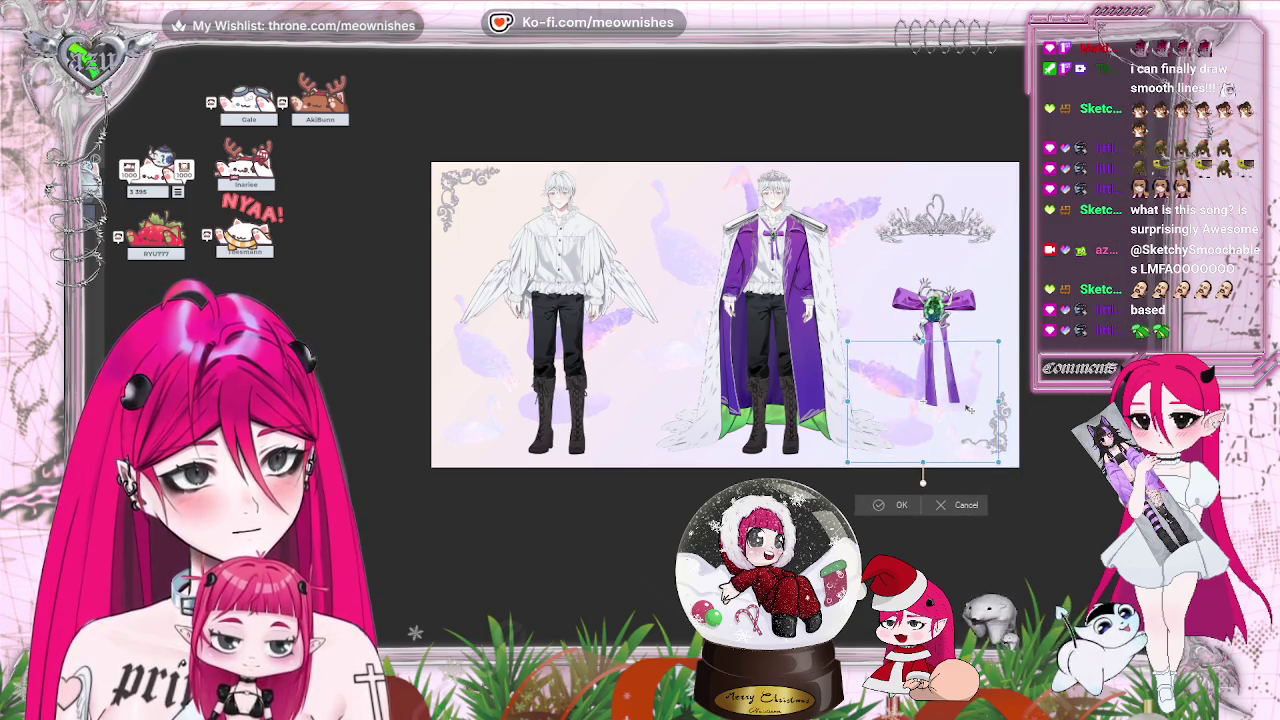
mouse_move(968, 408)
left_mouse_down()
mouse_move(998, 318)
mouse_move(992, 386)
mouse_move(1009, 381)
left_mouse_up()
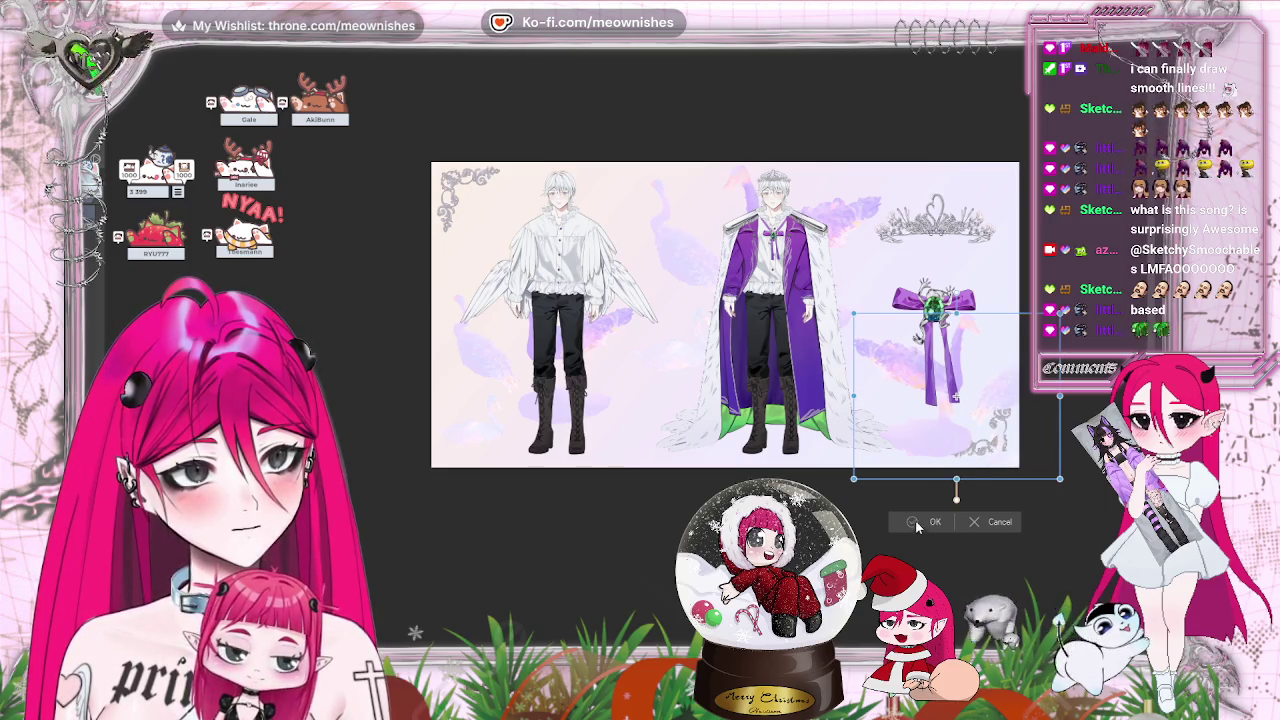
mouse_move(988, 446)
left_mouse_down()
mouse_move(982, 470)
mouse_move(1007, 388)
mouse_move(994, 373)
left_mouse_up()
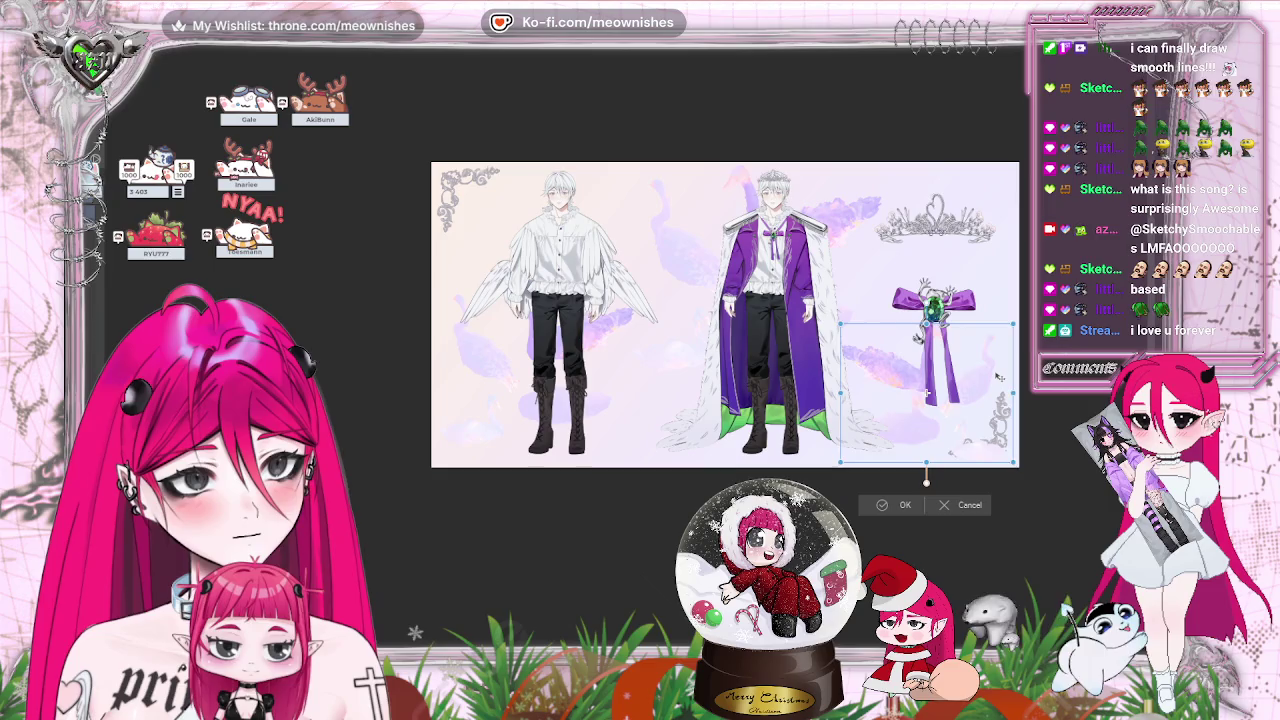
left_click(879, 503)
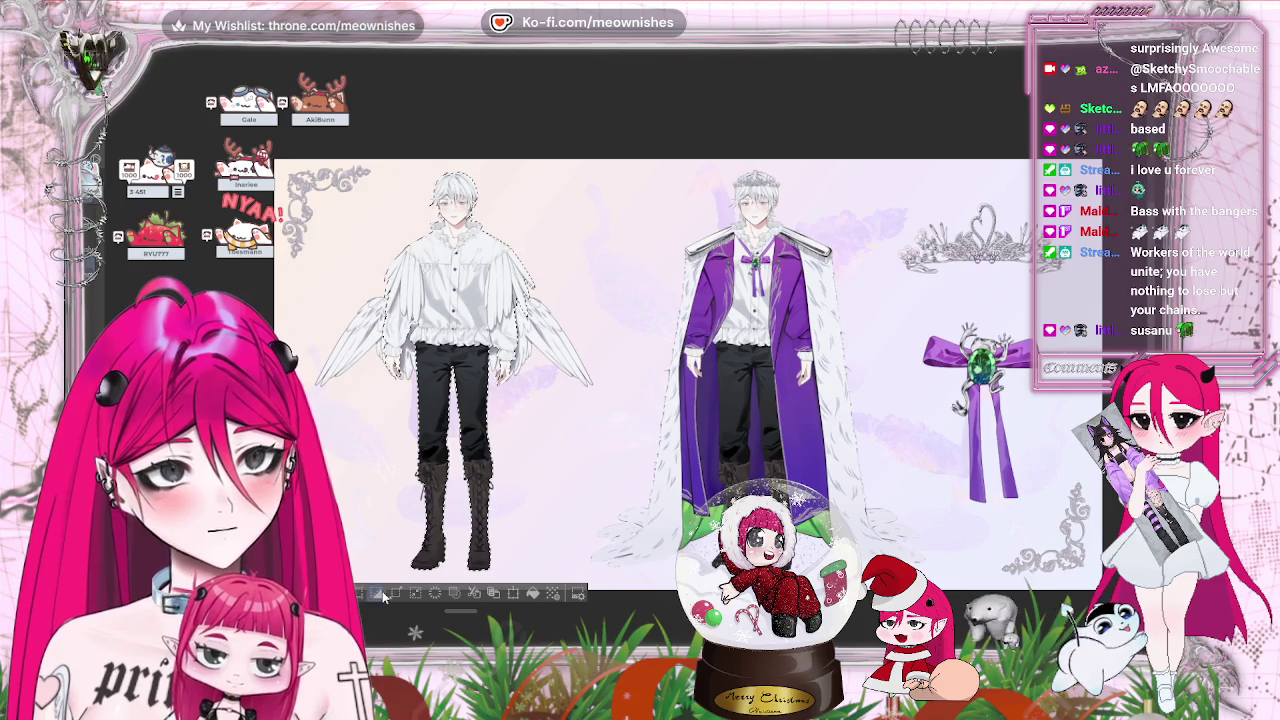
Set the expansion width to 5 px and grow the left figure's selection outward.
left_click(396, 594)
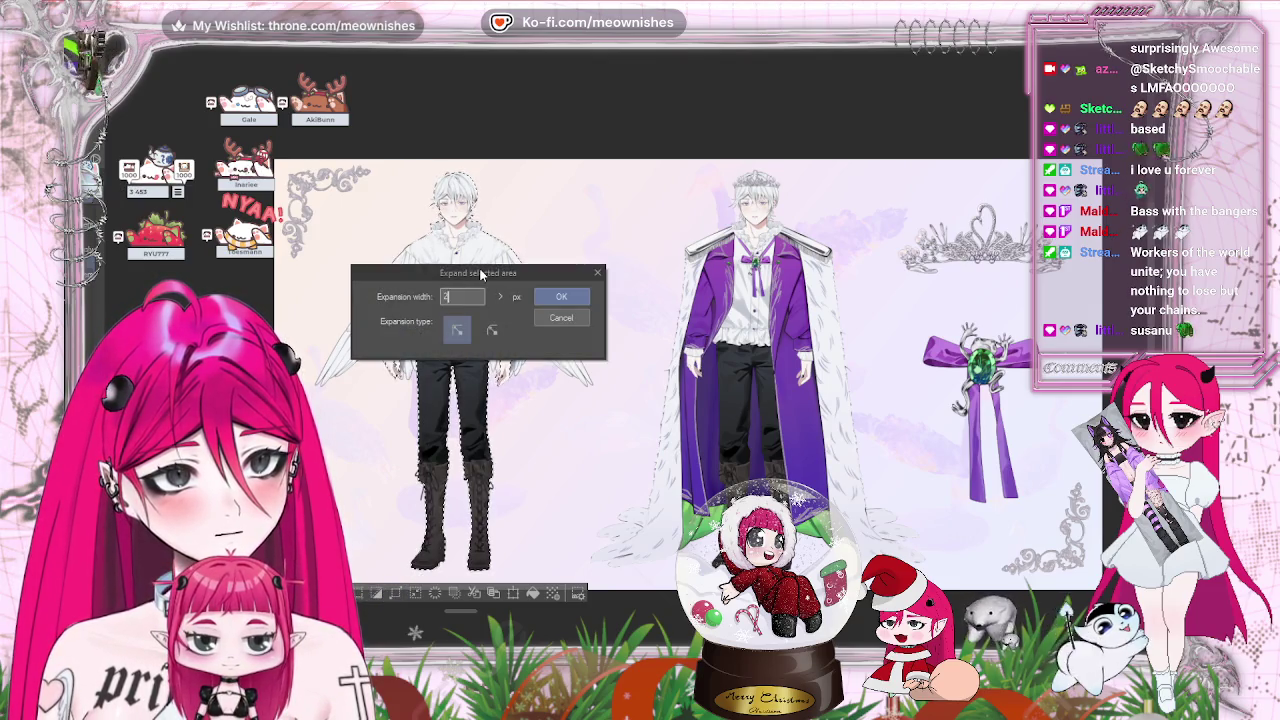
key("BackSpace")
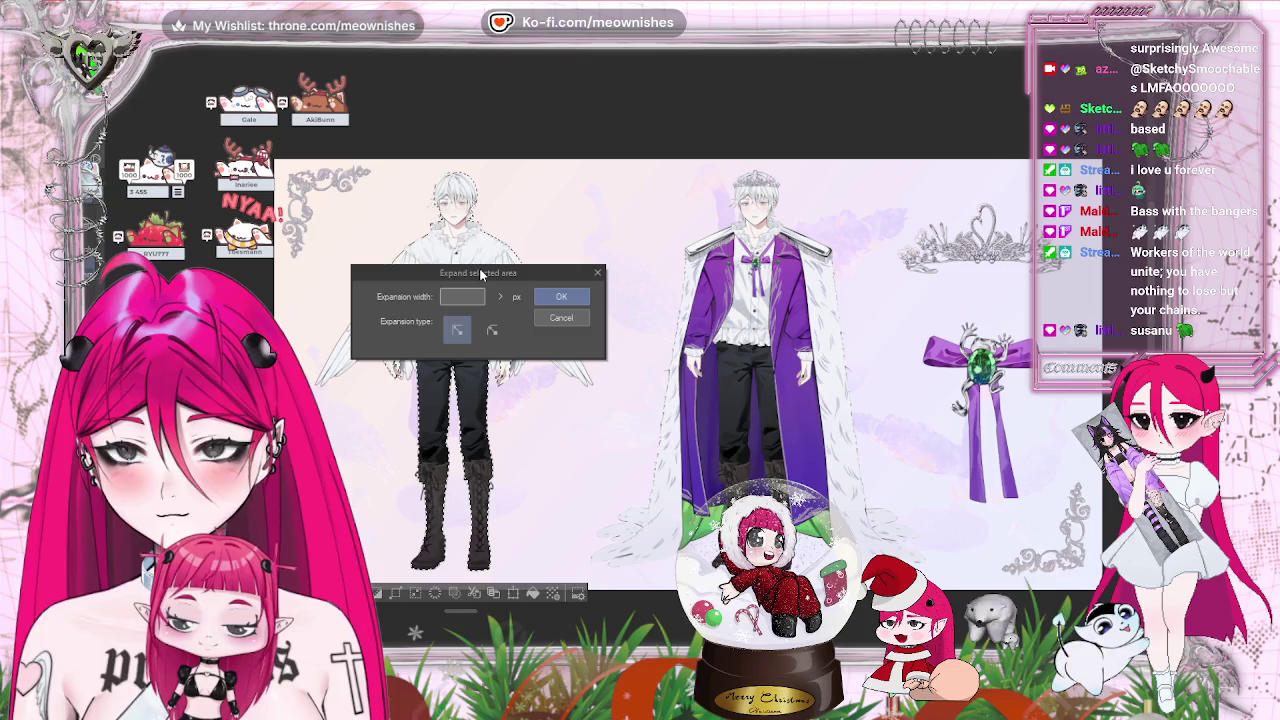
type("5")
key("Return")
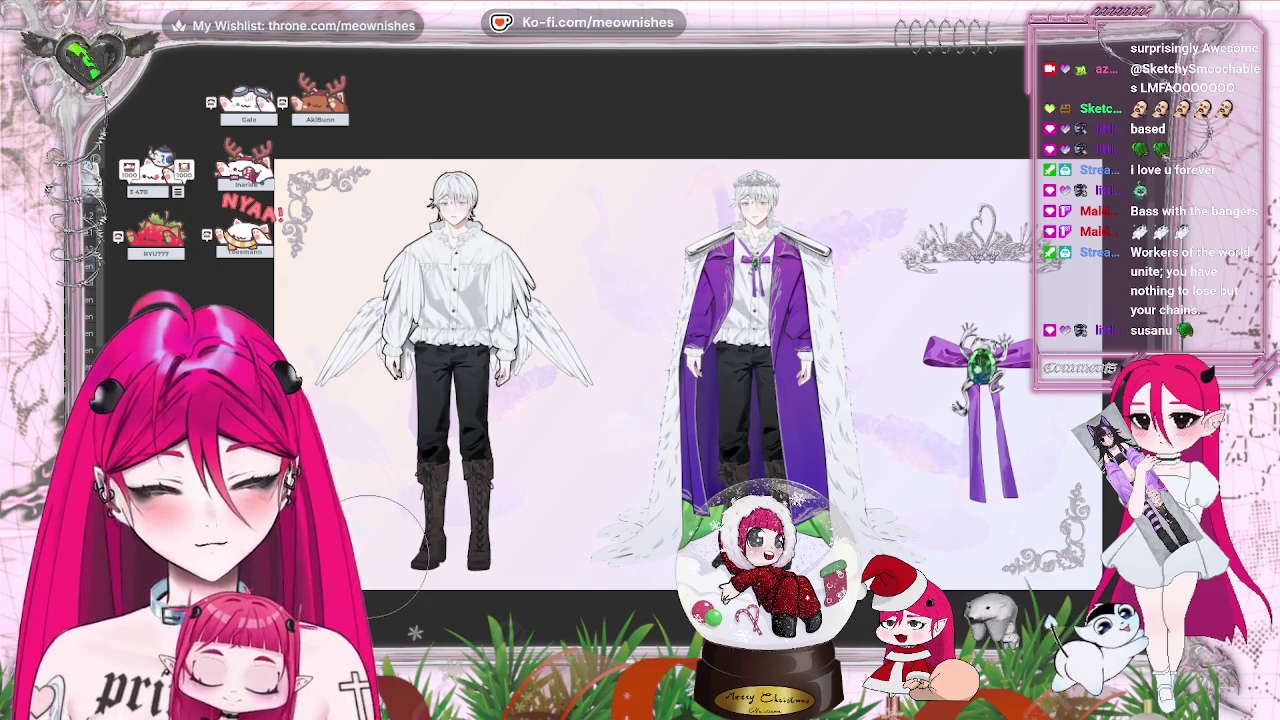
scroll(640, 380, "down", 2)
scroll(640, 380, "down", 2)
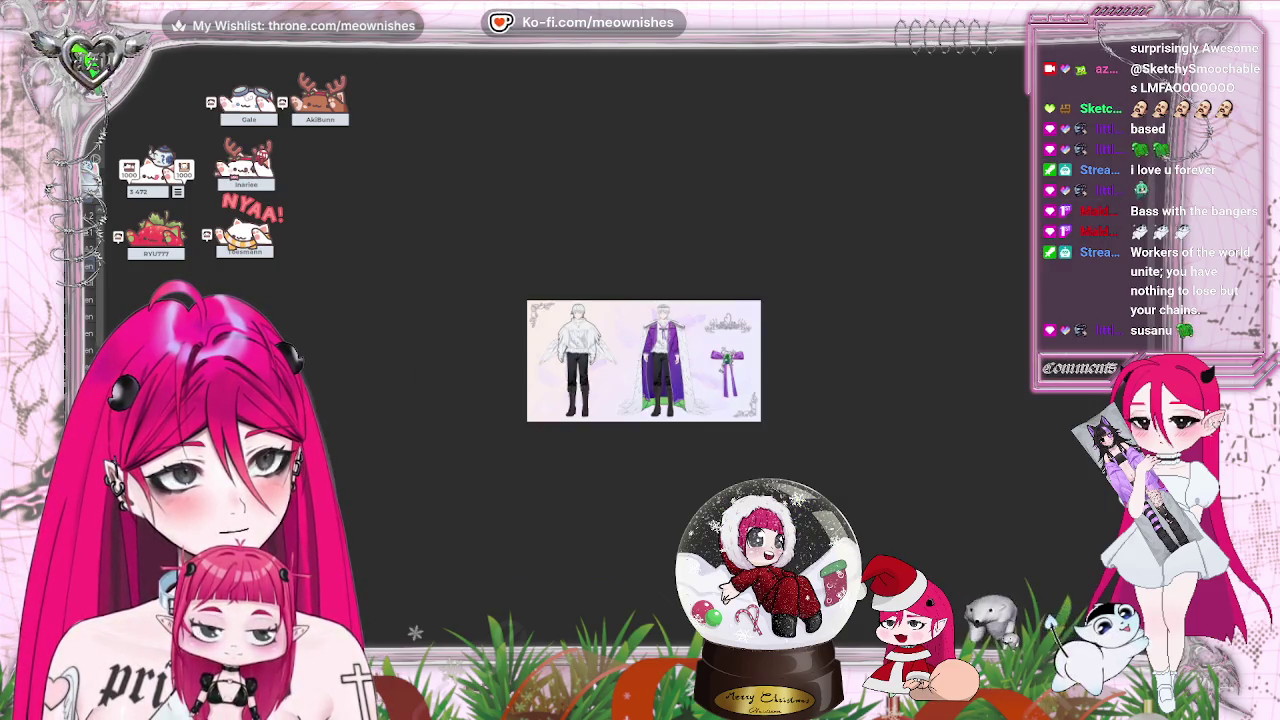
scroll(640, 380, "up", 6)
scroll(640, 380, "down", 4)
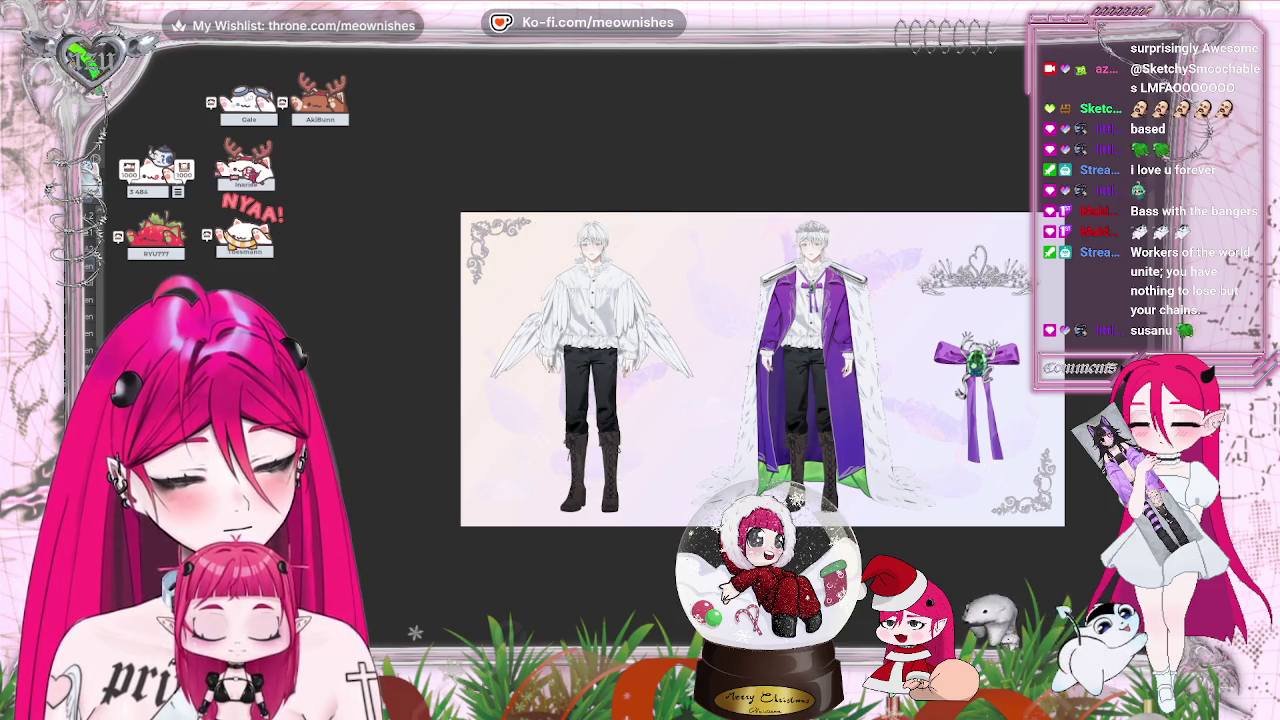
scroll(620, 355, "up", 5)
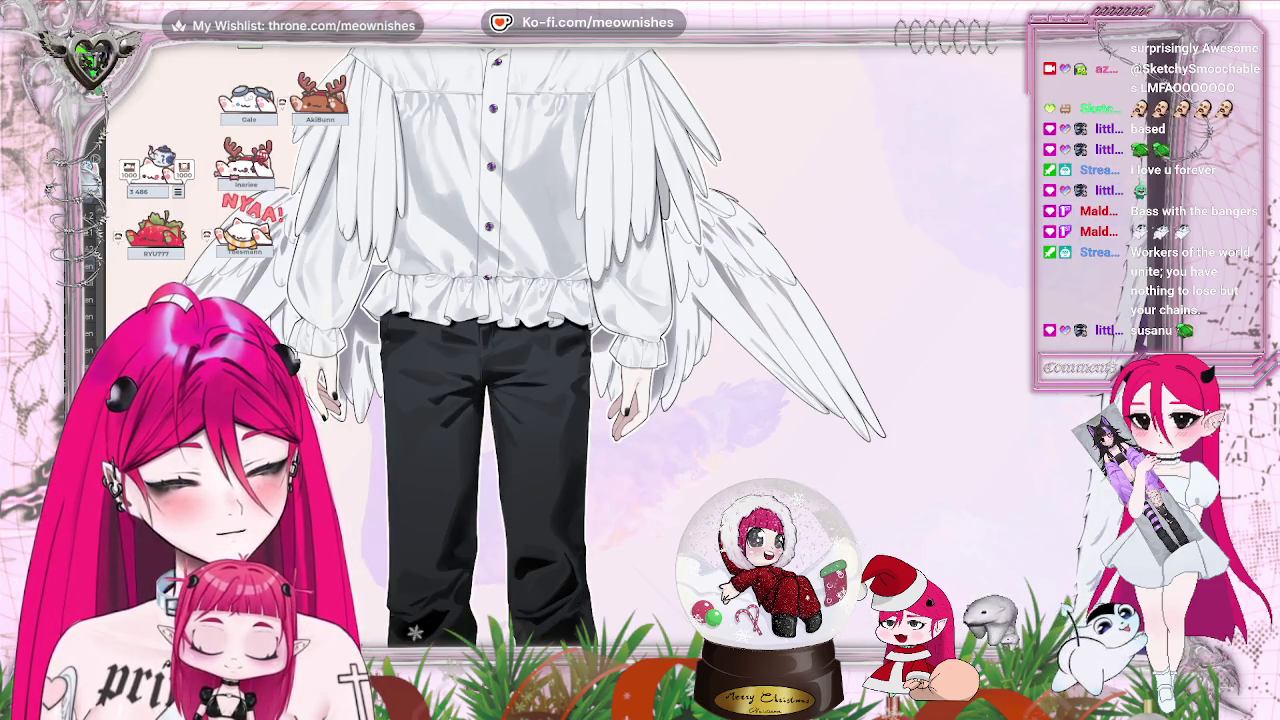
scroll(415, 632, "down", 3)
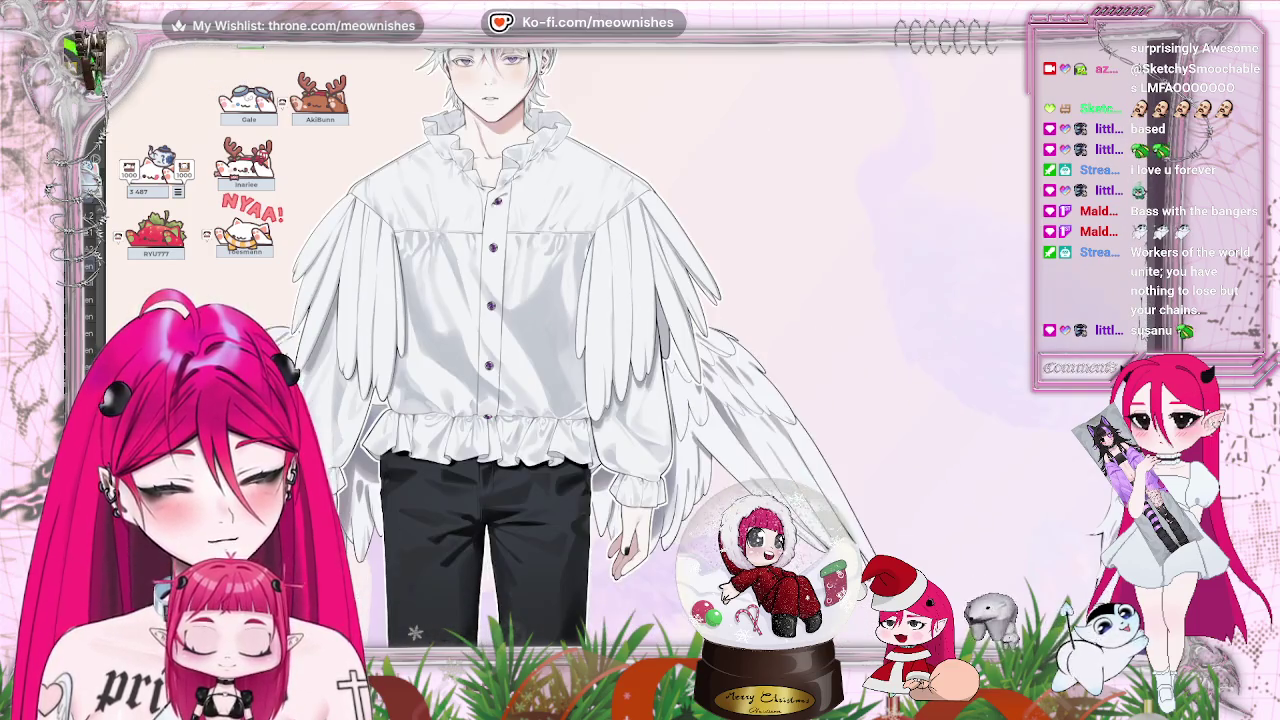
scroll(415, 632, "down", 2)
scroll(415, 632, "down", 2)
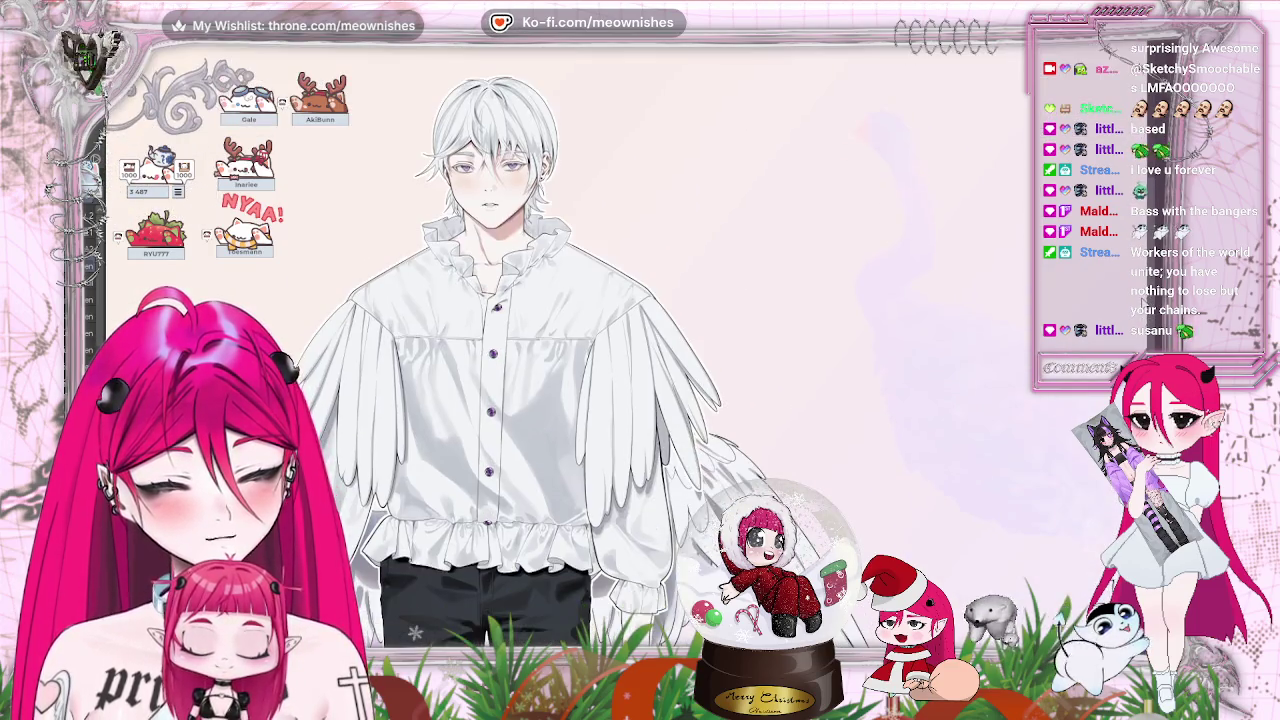
scroll(415, 632, "down", 1)
scroll(415, 632, "down", 2)
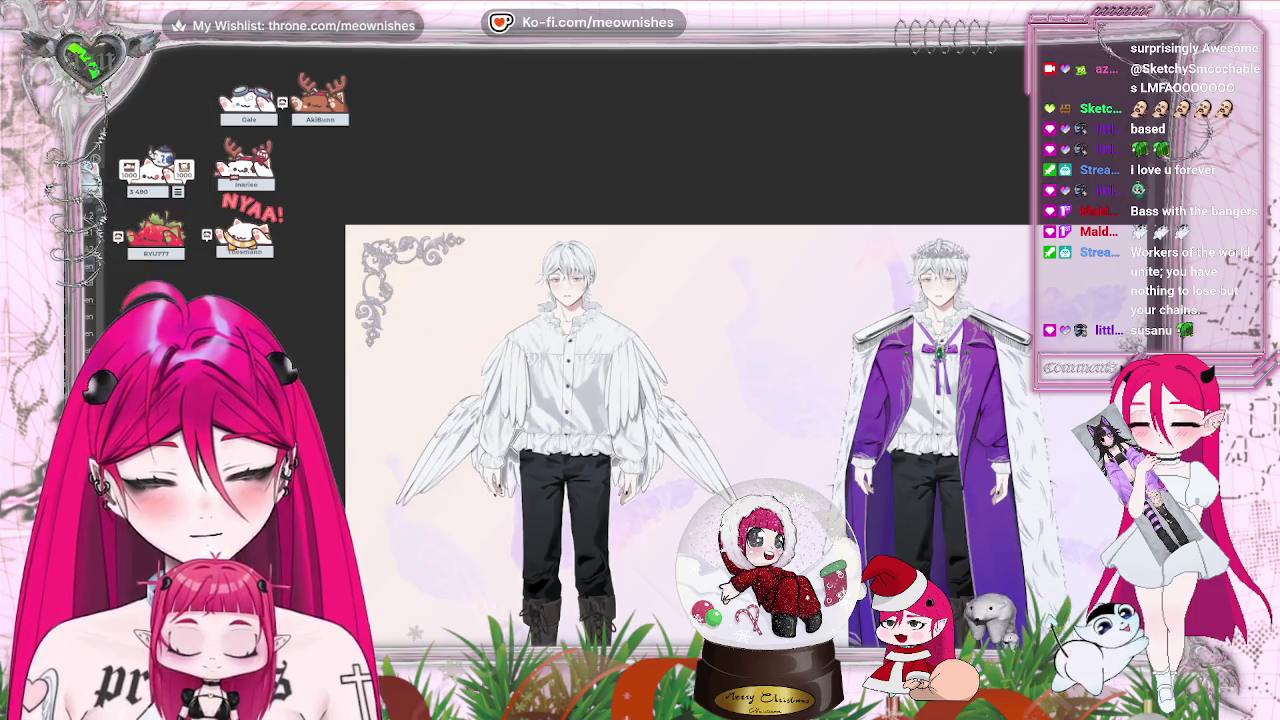
Darken the layer to luminosity −21 and raise its saturation to 69.
key("ctrl+u")
left_click(873, 204)
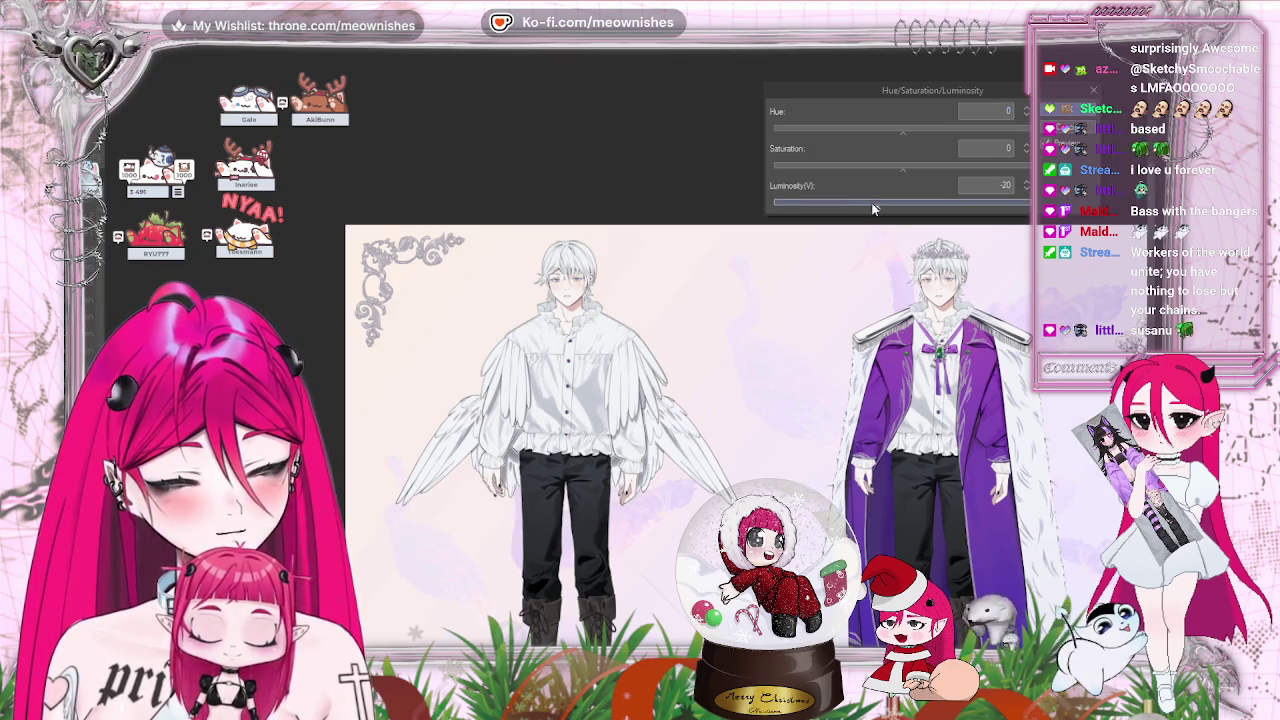
scroll(650, 430, "down", 1)
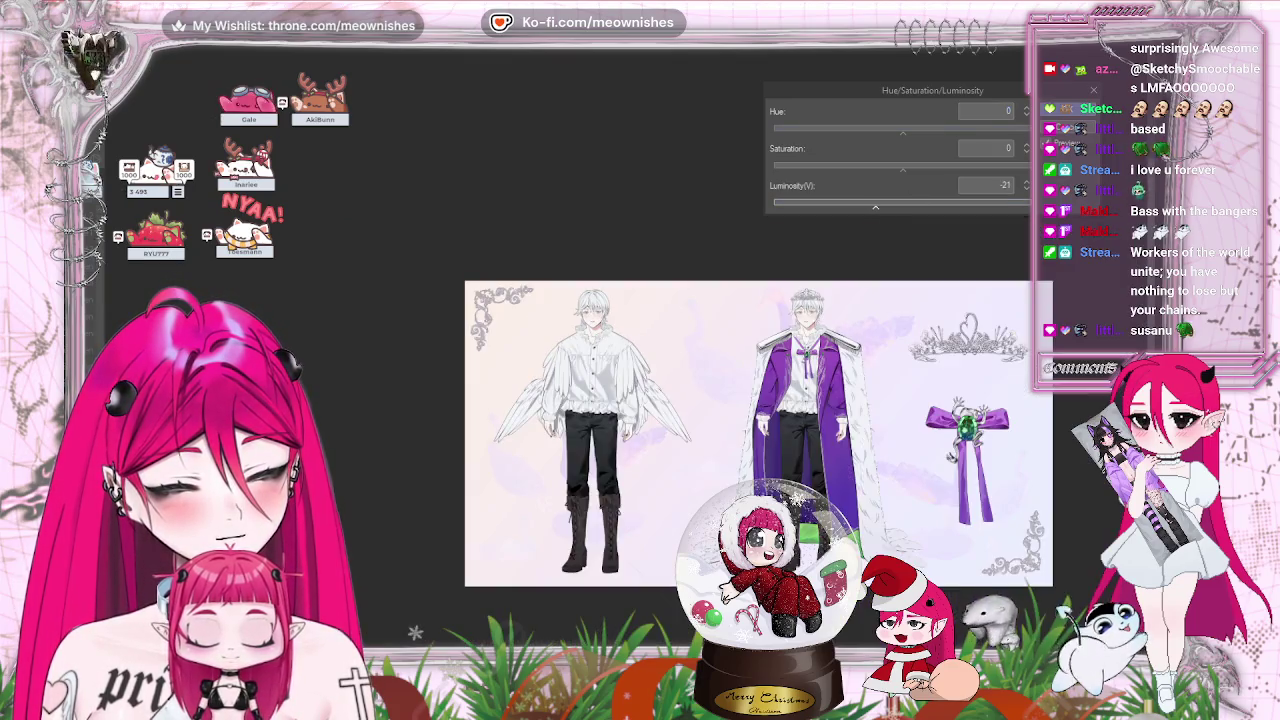
scroll(650, 430, "up", 2)
scroll(638, 360, "up", 2)
left_click(954, 167)
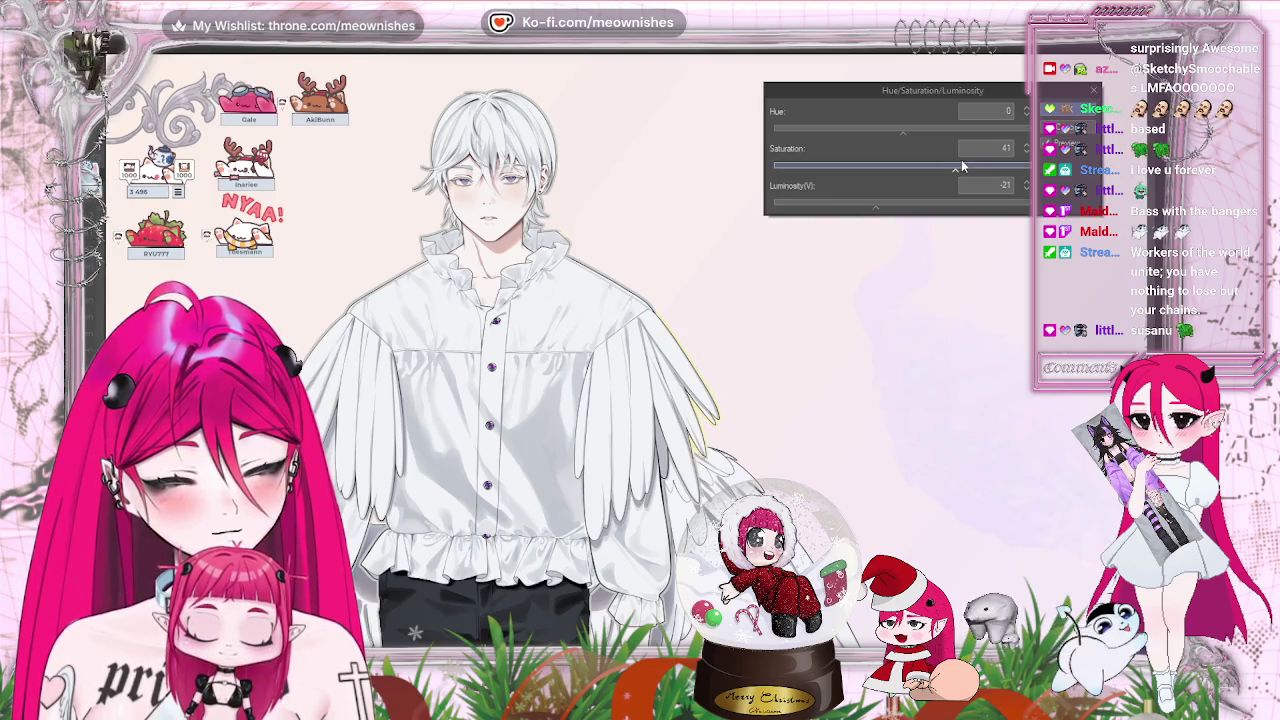
left_click_drag(977, 168, 995, 168)
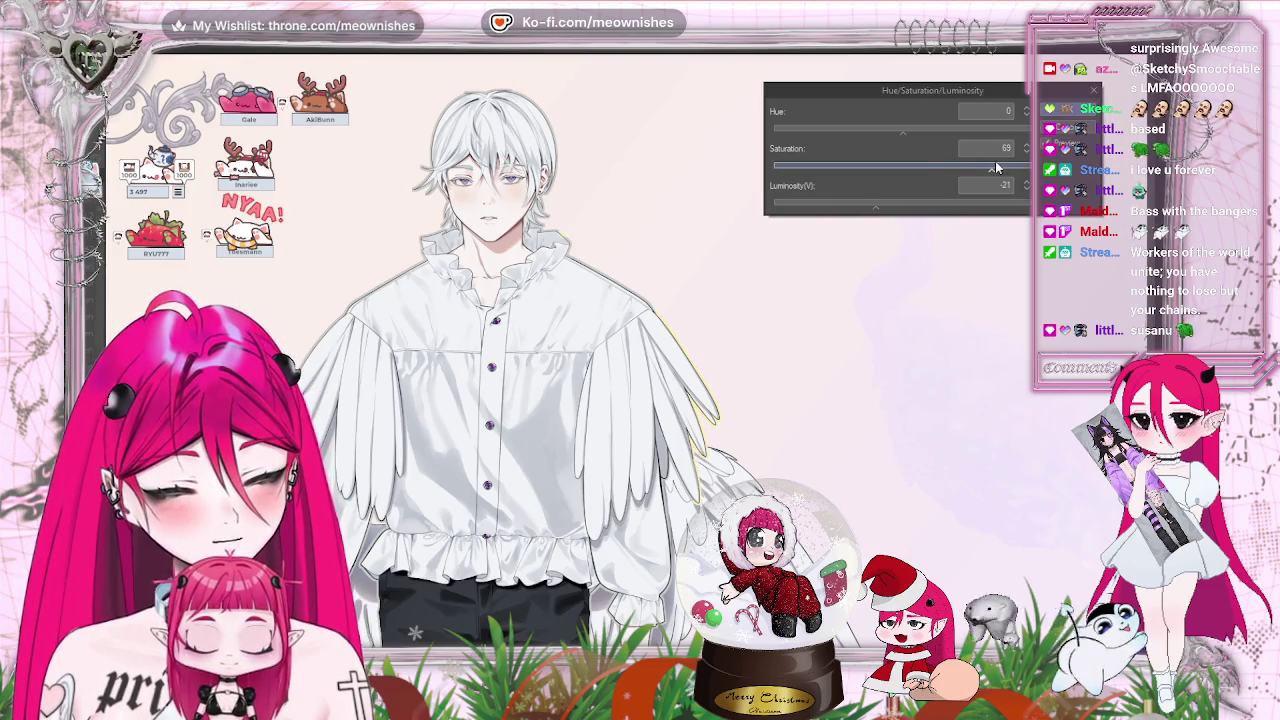
left_click(1079, 104)
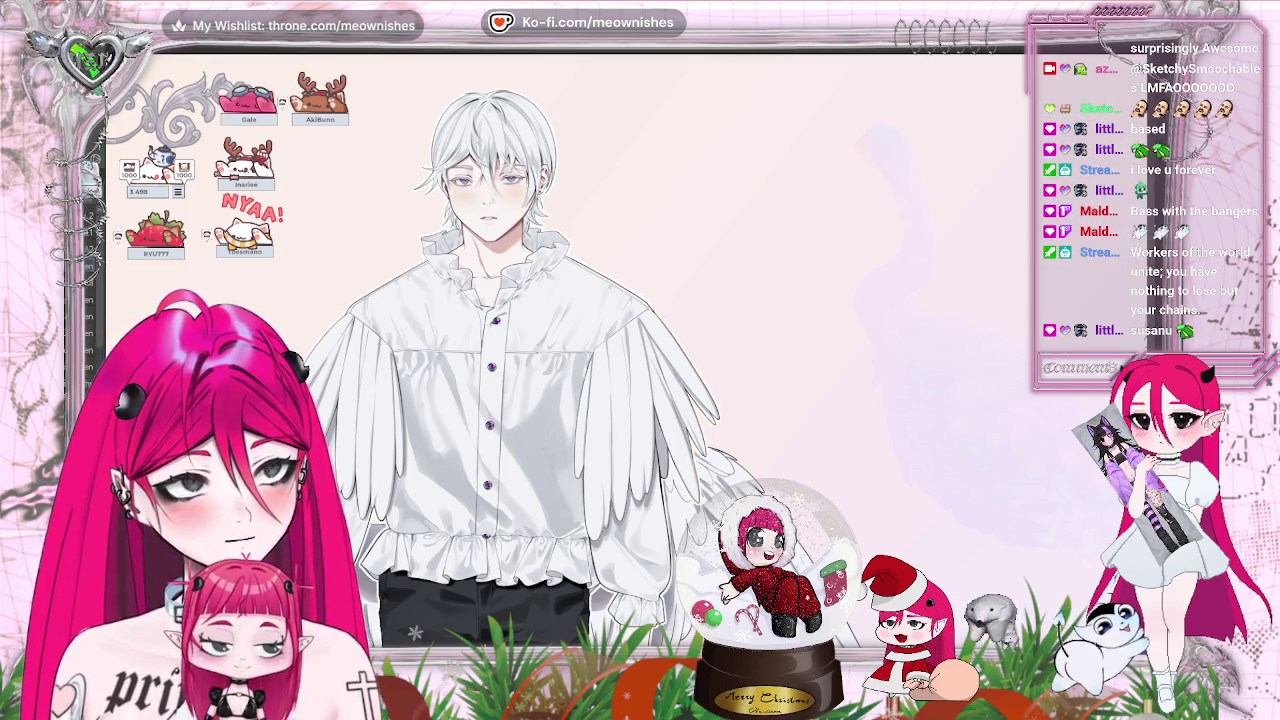
Boost the layer's saturation by a further 44.
key("ctrl+u")
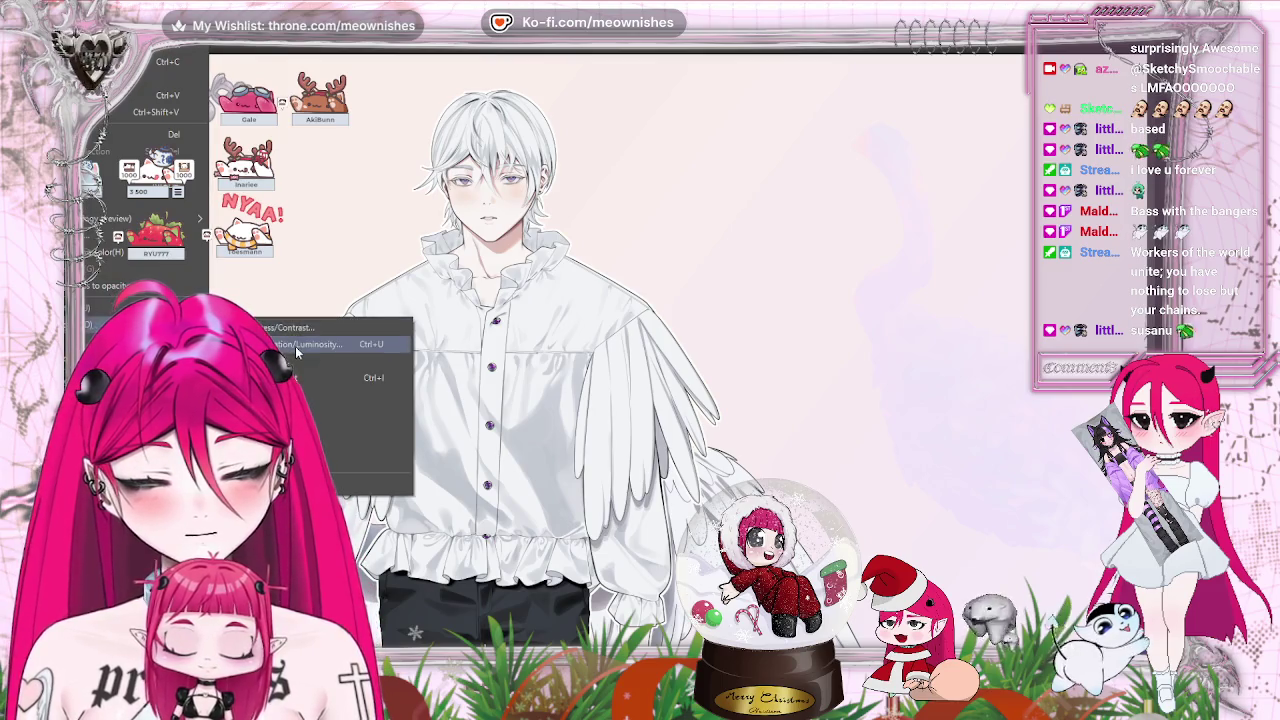
left_click(960, 165)
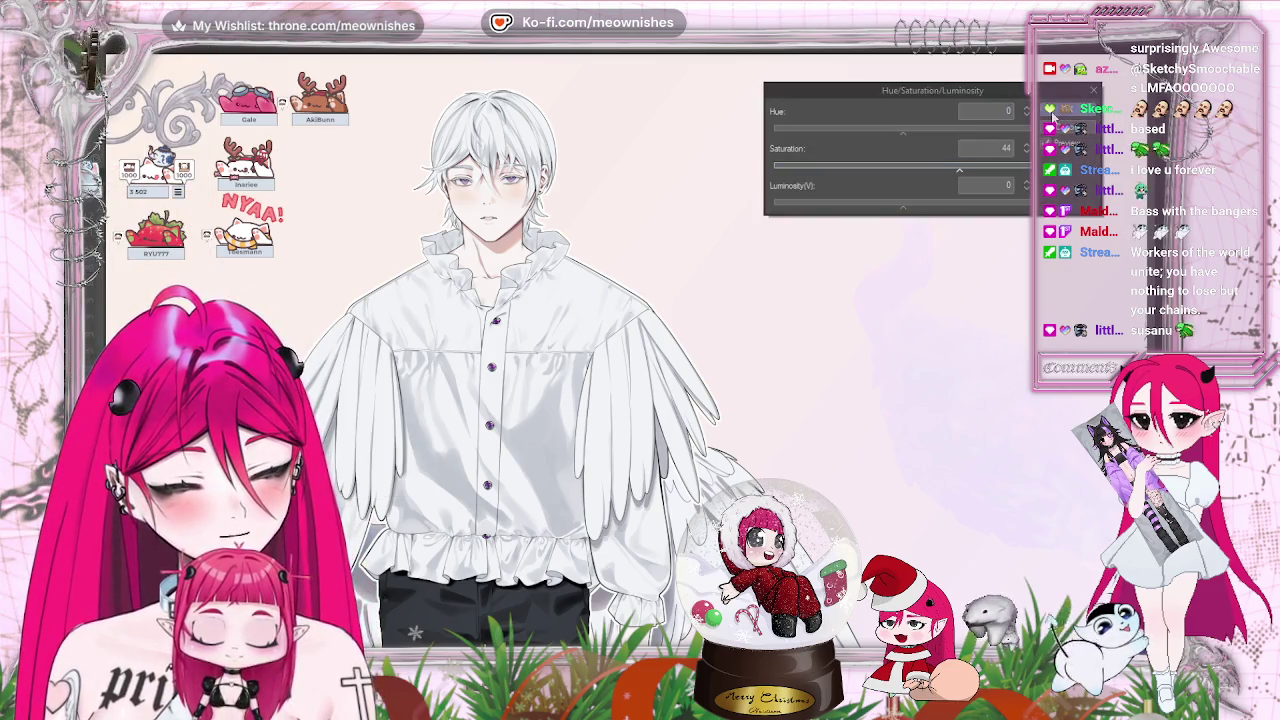
key("Return")
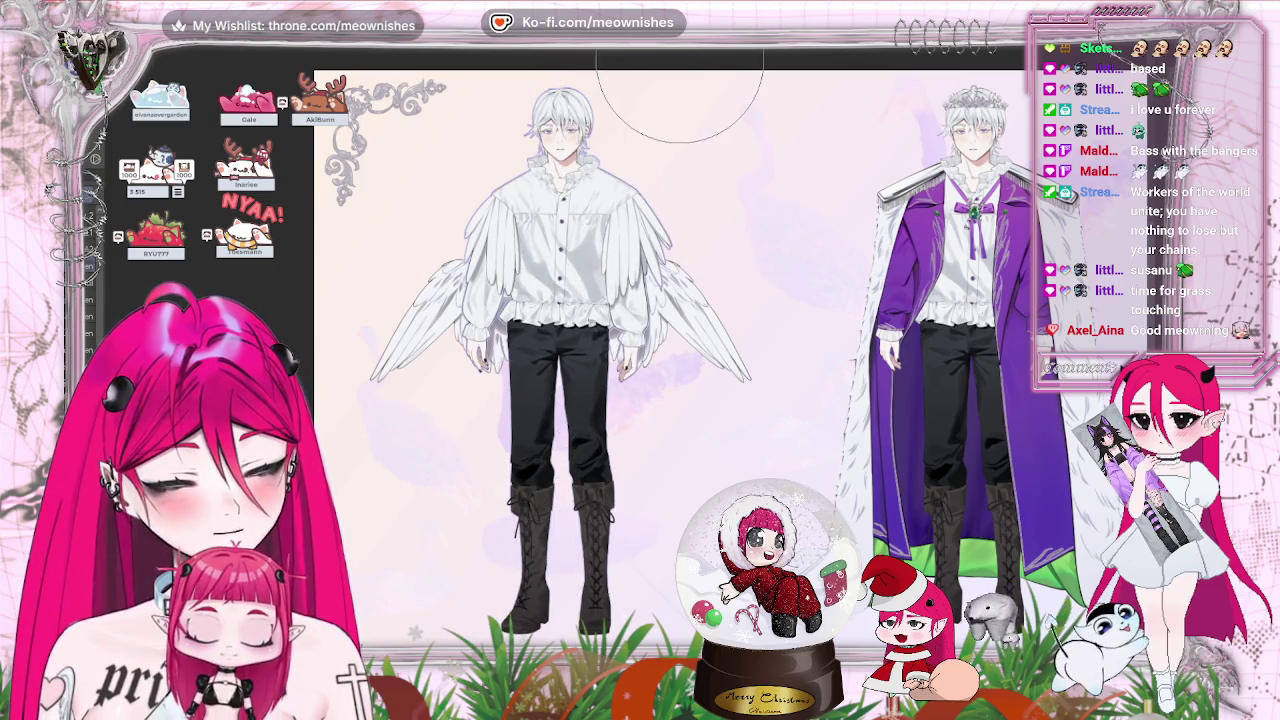
scroll(714, 362, "down", 1)
scroll(714, 362, "down", 1)
scroll(714, 362, "up", 1)
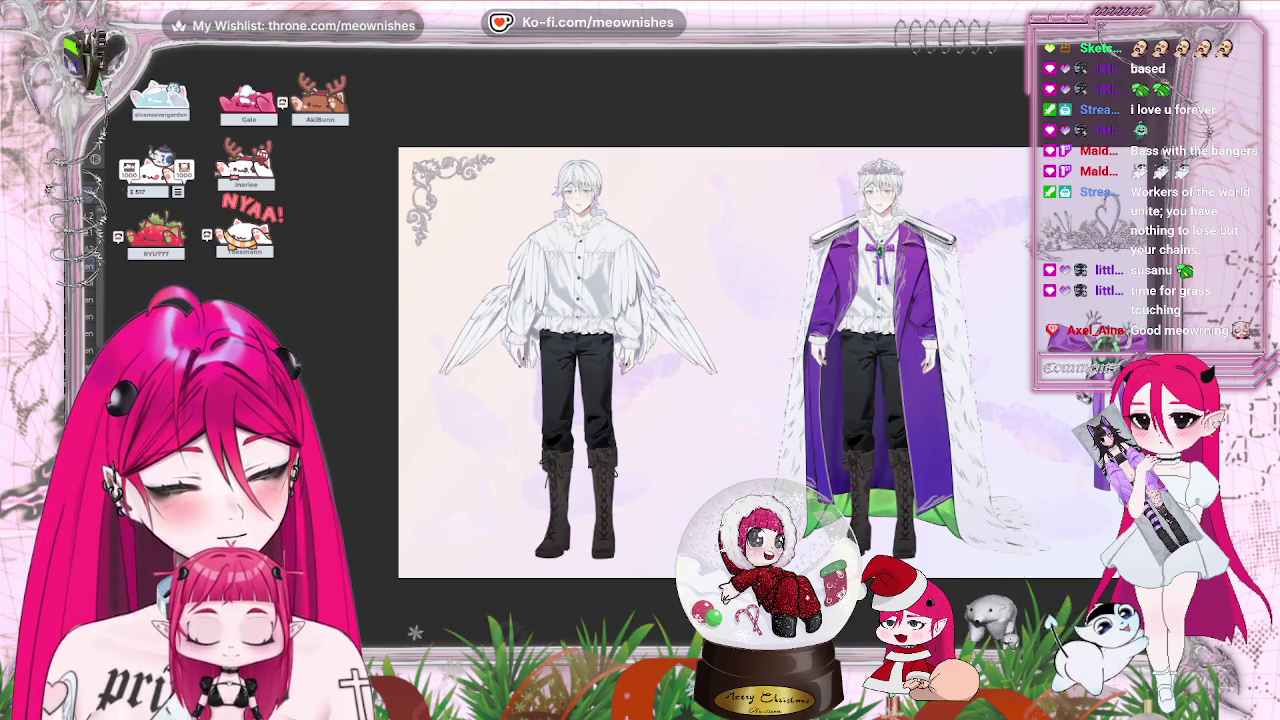
scroll(626, 379, "up", 1)
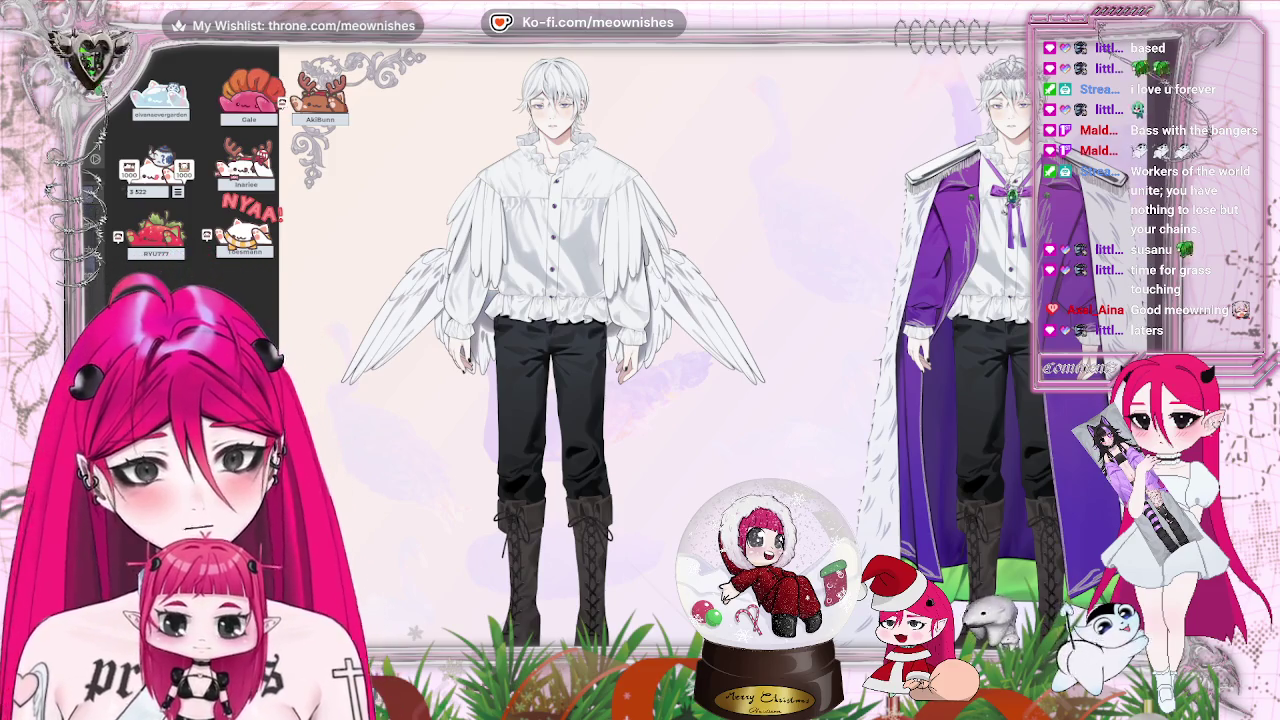
Auto-select the left winged figure, then grow that selection by 5 px.
left_click(505, 451)
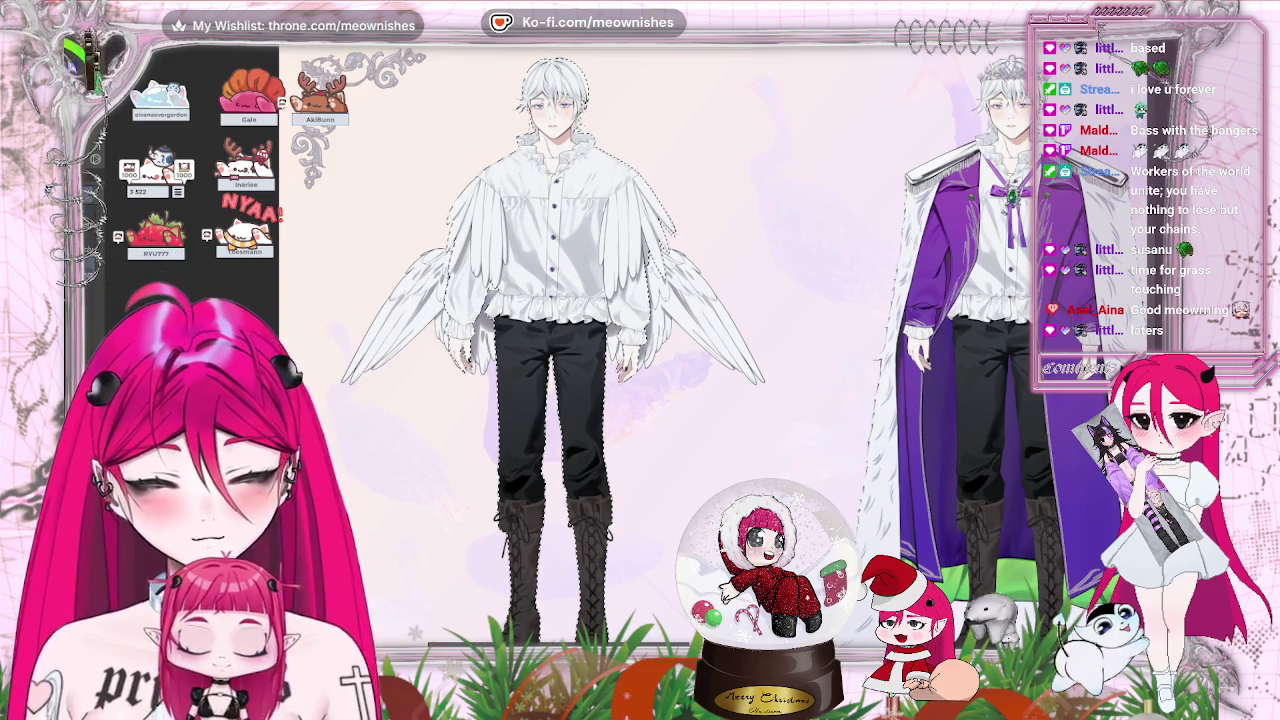
key("ctrl+shift+e")
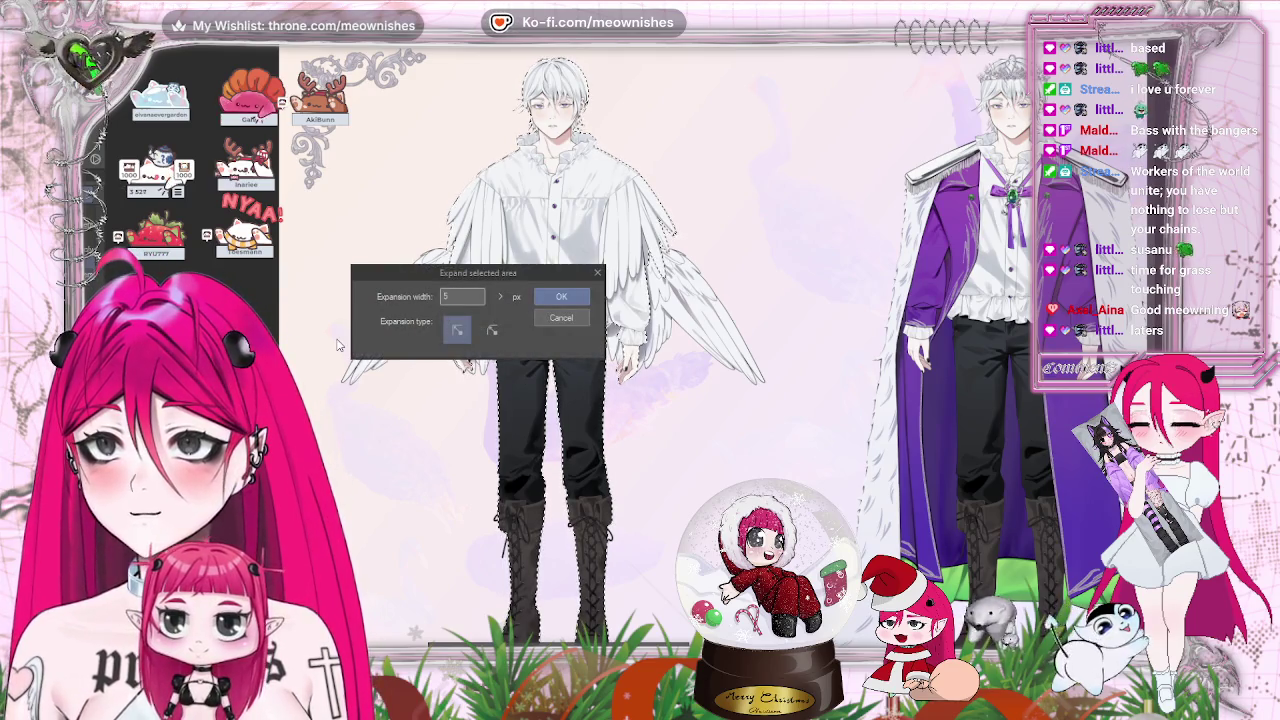
key("Return")
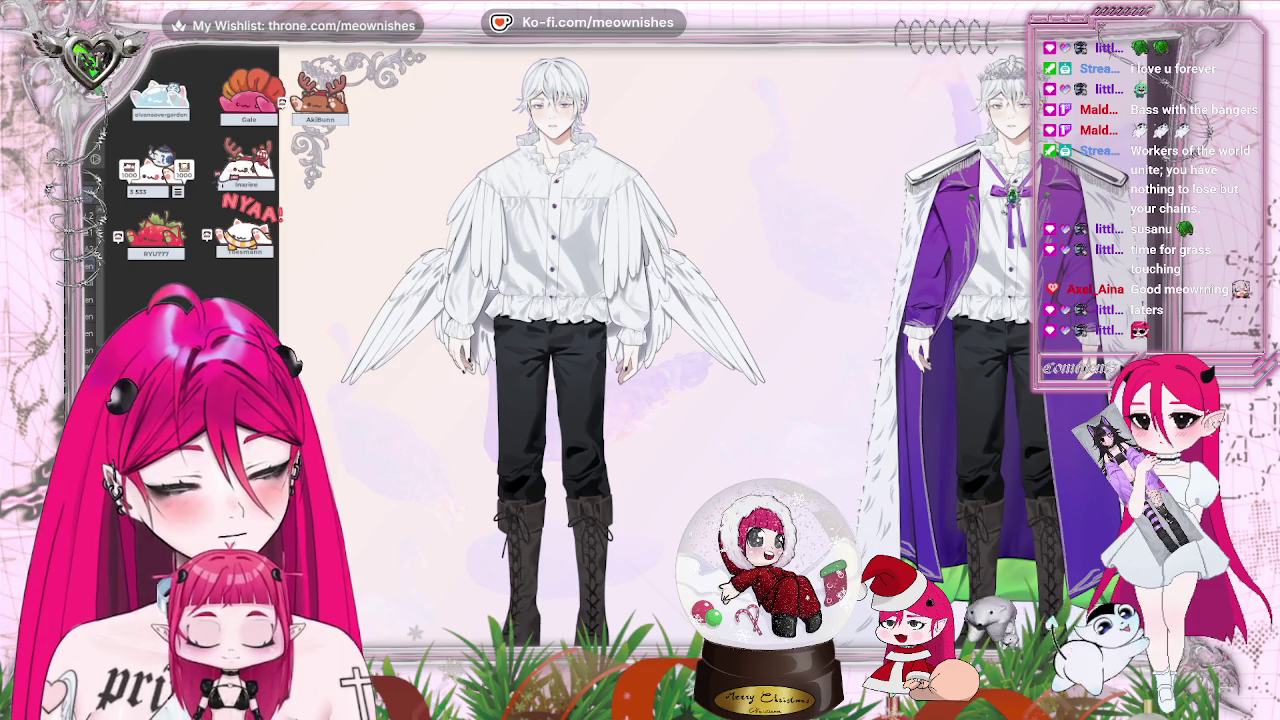
Zoom in on the left figure's legs and select his pants and boots.
key("ctrl+0")
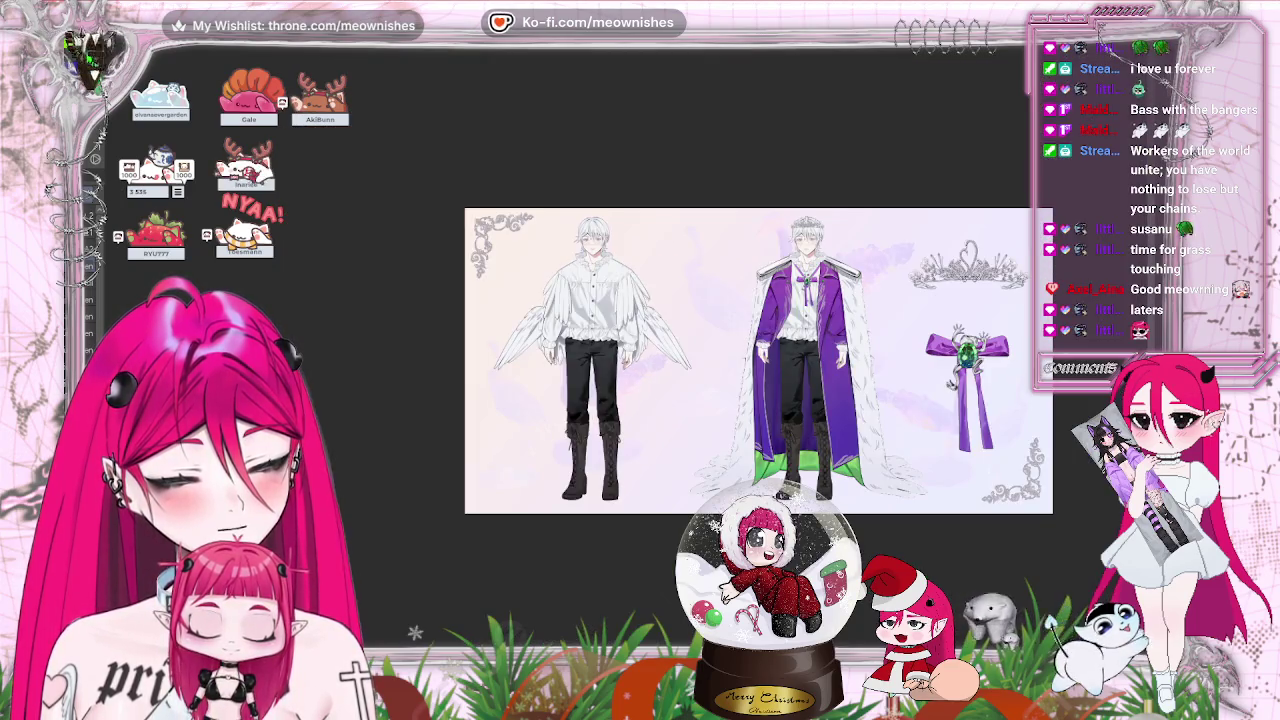
key("ctrl+plus")
key("ctrl+plus")
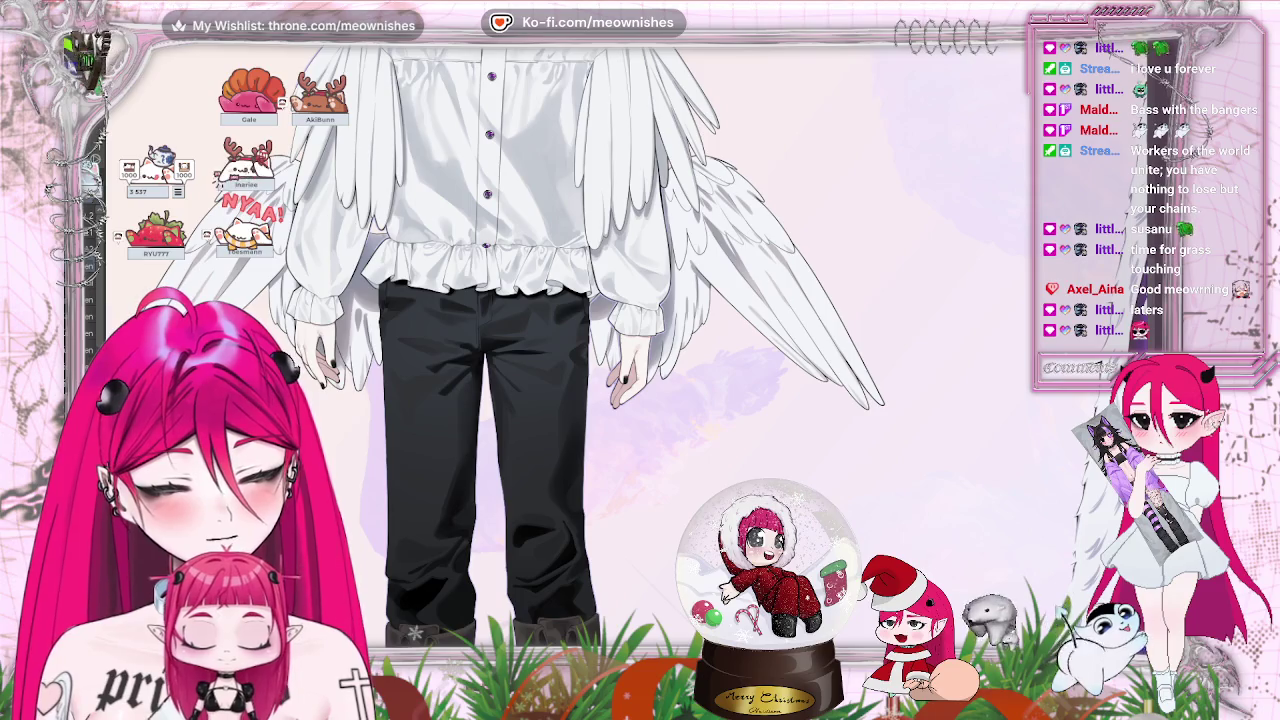
scroll(690, 245, "down", 5)
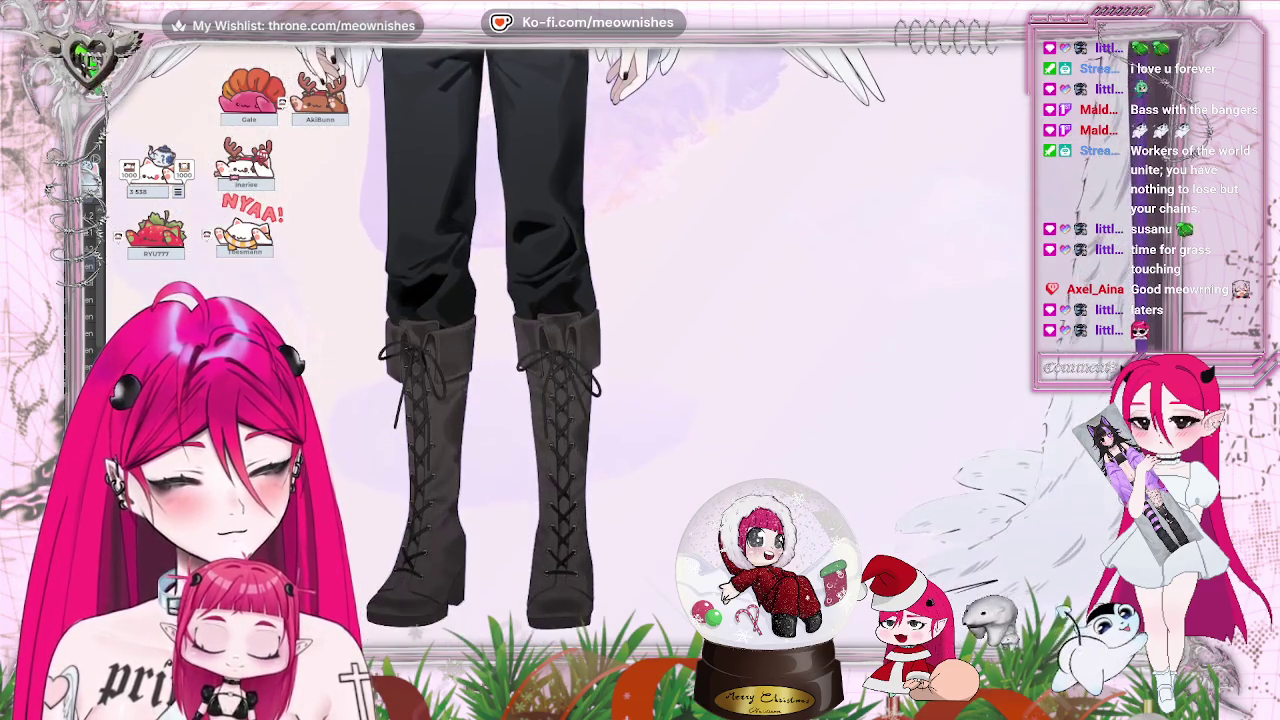
scroll(690, 245, "down", 2)
key("ctrl+a")
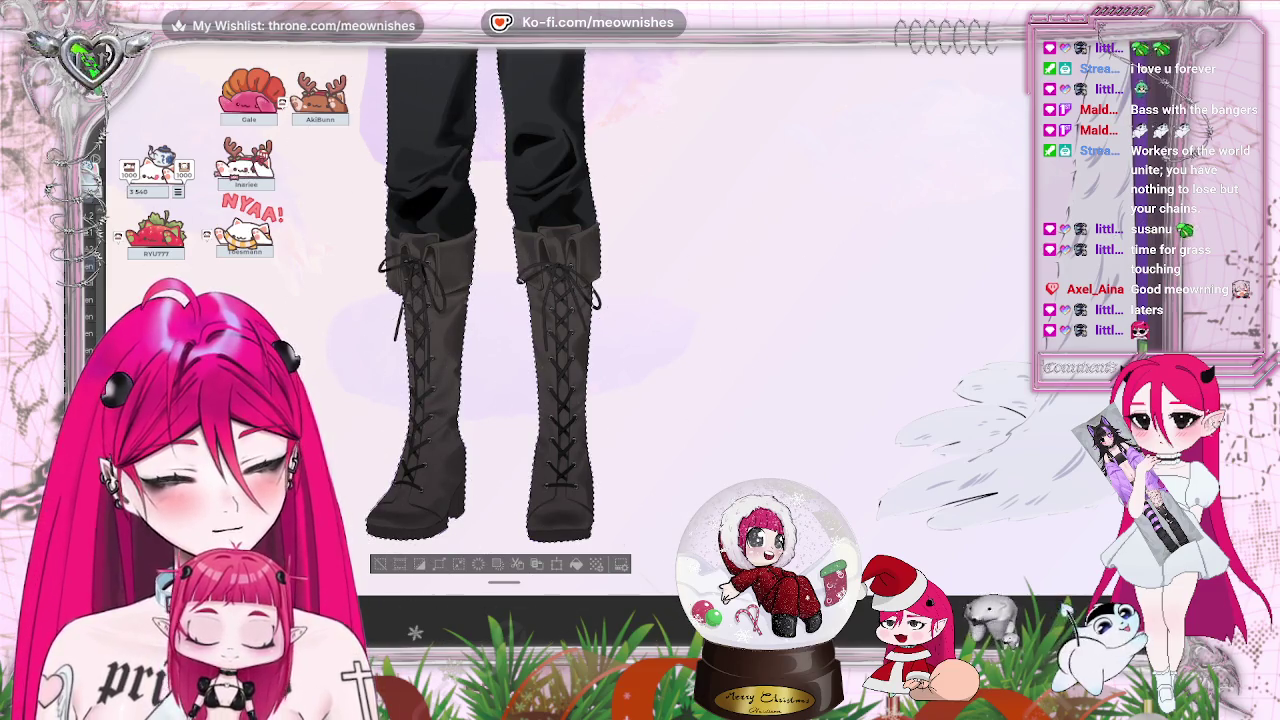
scroll(815, 140, "up", 2)
scroll(815, 140, "up", 3)
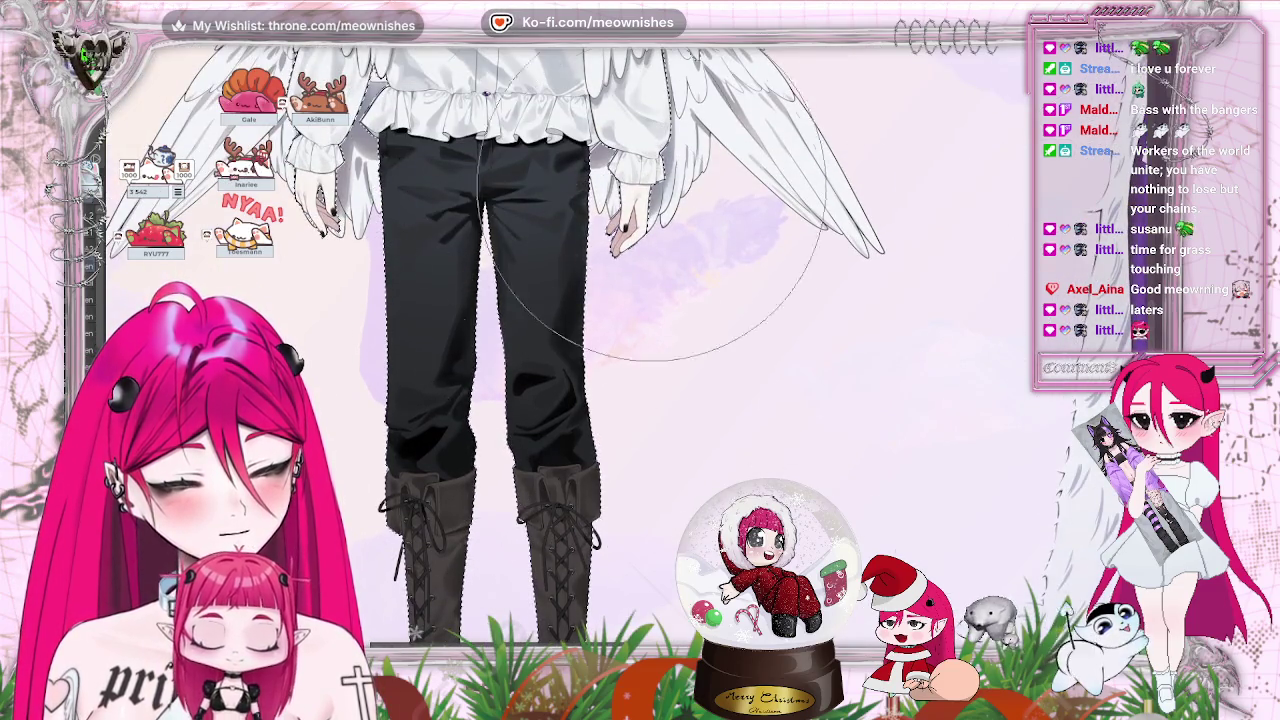
scroll(681, 360, "up", 2)
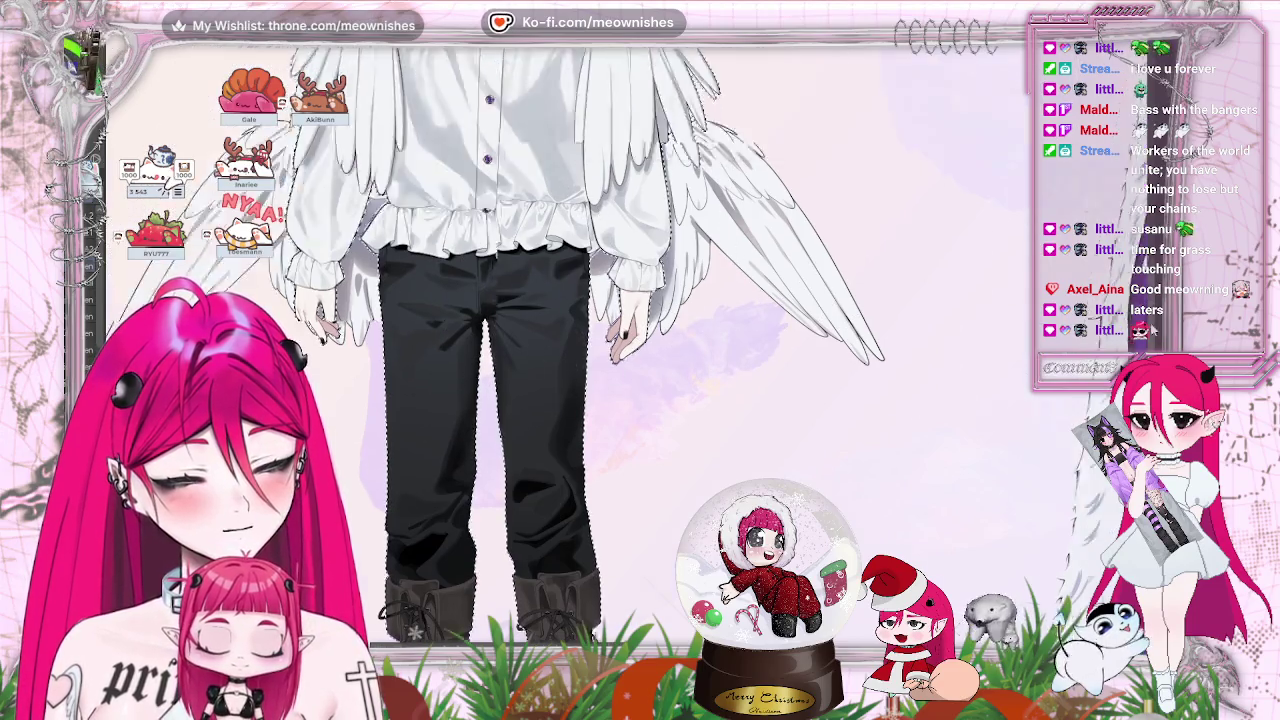